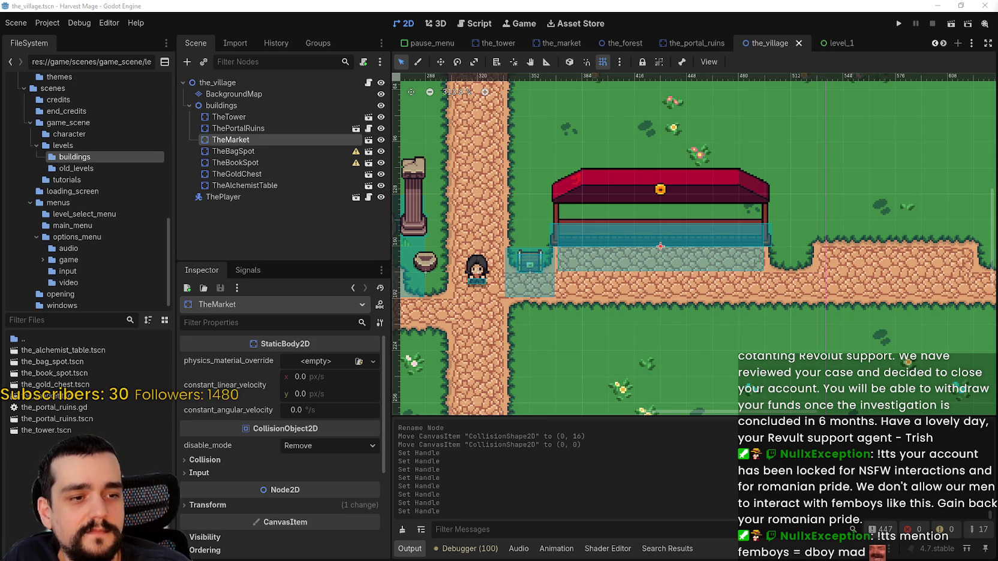
Switch from Godot to the Aseprite window showing main_atlas.png
key("alt+Tab")
Marquee-select the mossy stone tile on the main_atlas sprite sheet
scroll(600, 303, "down", 3)
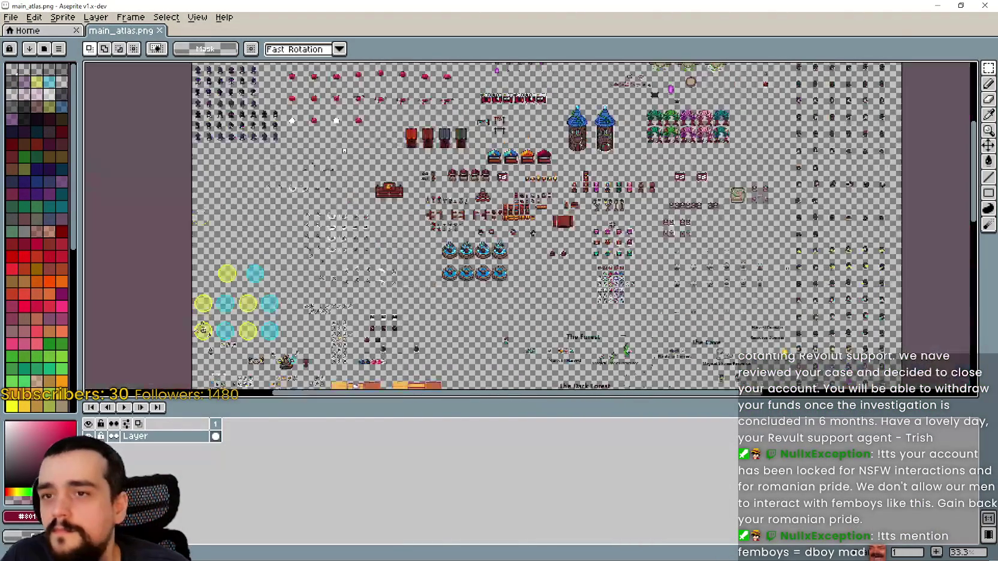
scroll(600, 304, "up", 4)
scroll(599, 304, "right", 2)
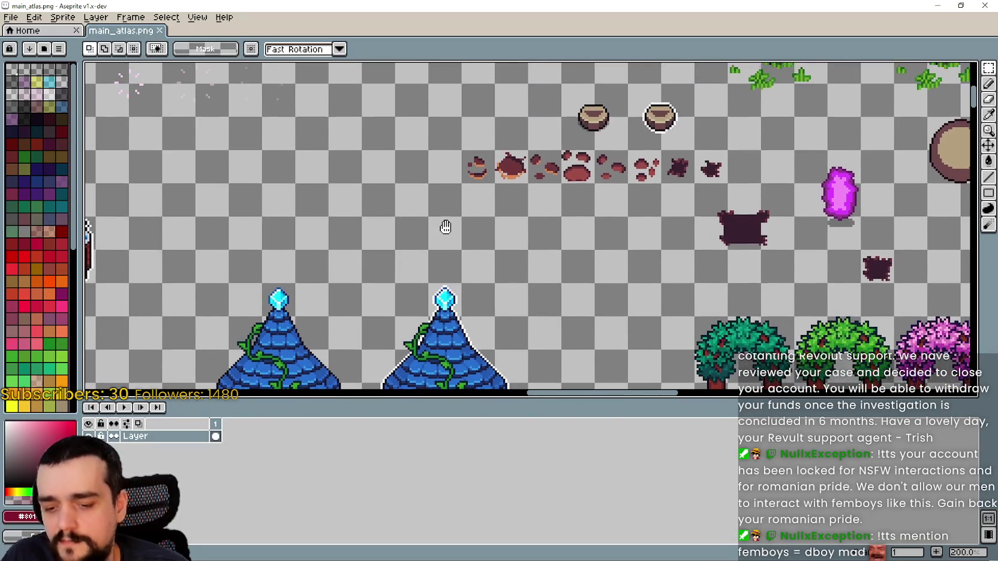
scroll(539, 252, "down", 3)
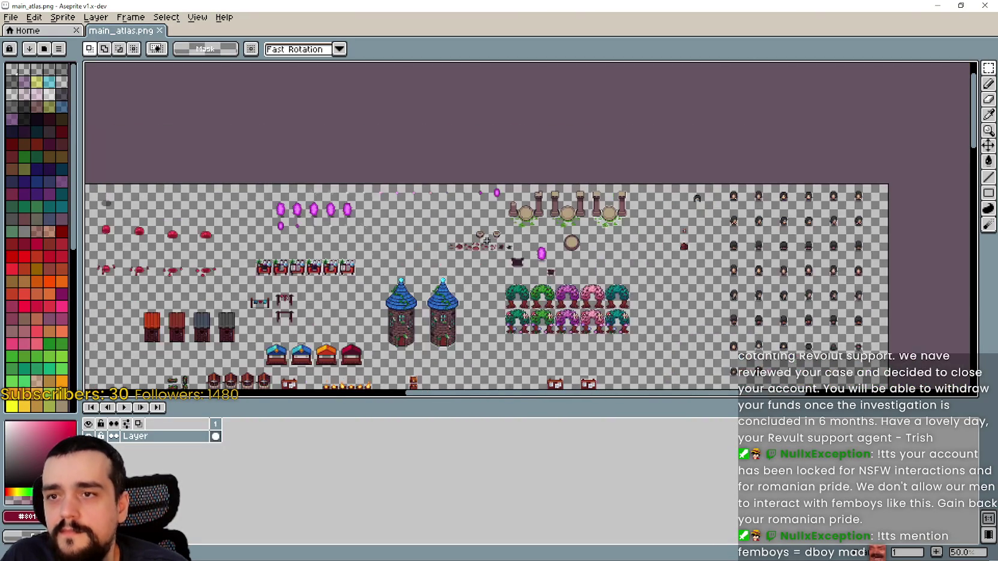
scroll(522, 240, "down", 2)
scroll(505, 225, "up", 2)
scroll(505, 225, "down", 2)
scroll(516, 240, "right", 3)
left_click_drag(537, 228, 591, 282)
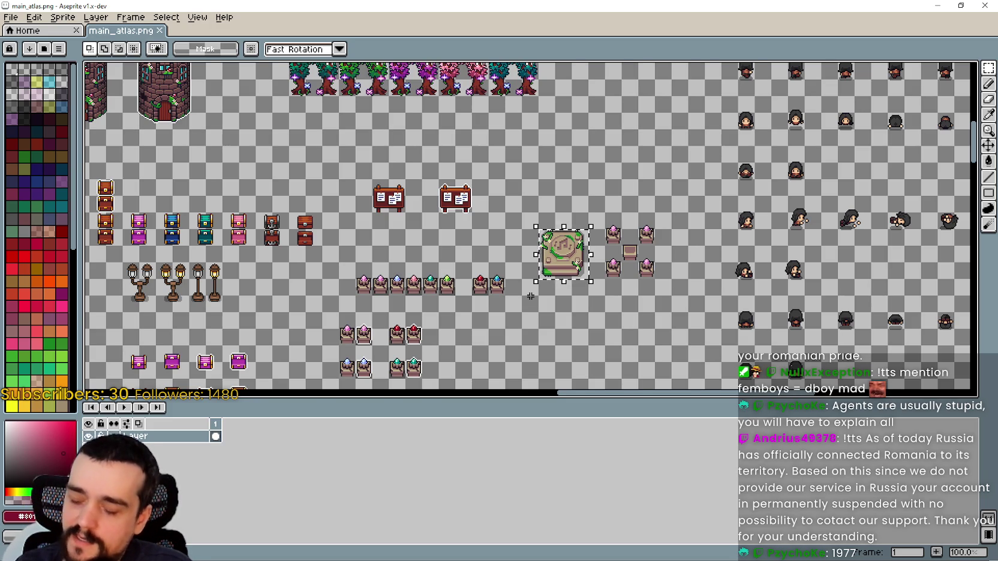
Pan and zoom across the atlas to inspect the blue-roofed towers
scroll(530, 296, "down", 1)
scroll(546, 246, "down", 1)
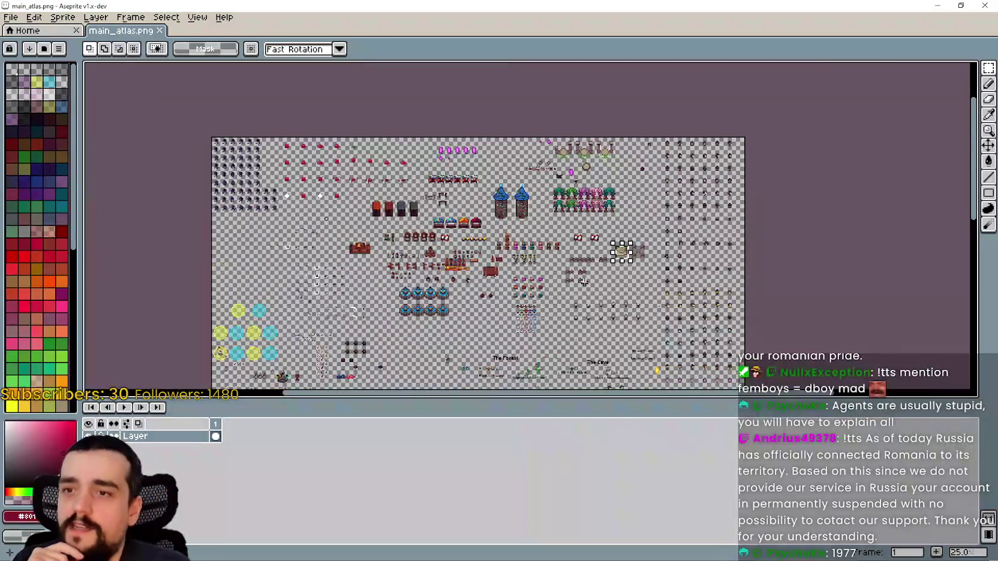
scroll(584, 280, "up", 2)
scroll(585, 281, "down", 1)
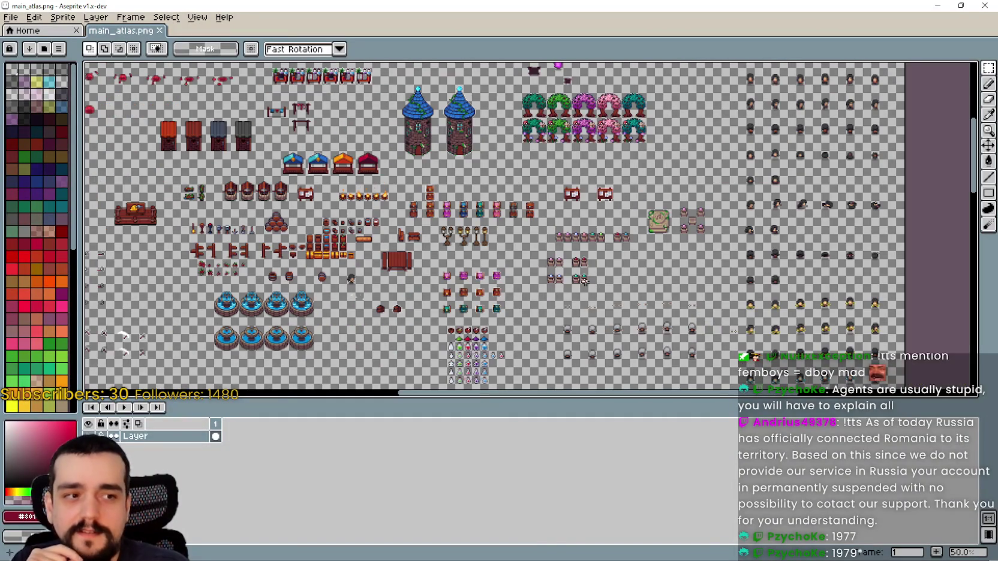
scroll(583, 281, "up", 1)
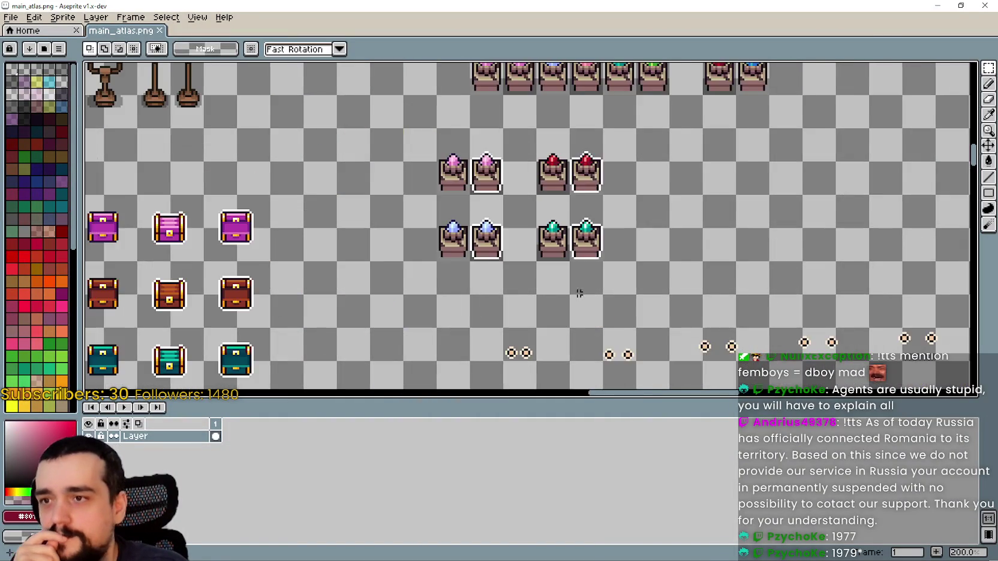
scroll(583, 282, "down", 1)
scroll(586, 276, "left", 3)
scroll(587, 271, "up", 1)
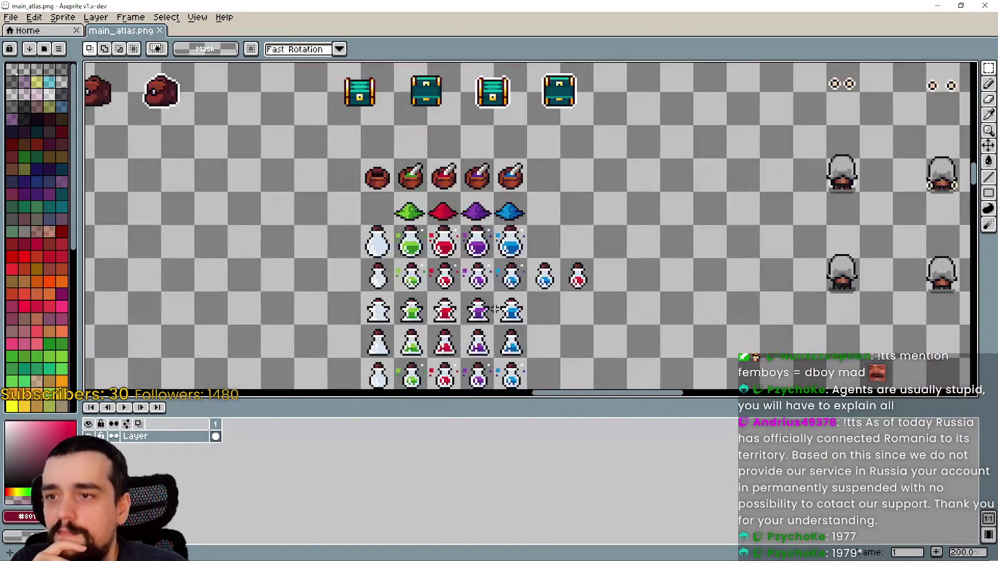
scroll(587, 271, "down", 1)
scroll(490, 246, "left", 3)
scroll(490, 246, "up", 1)
scroll(490, 246, "up", 4)
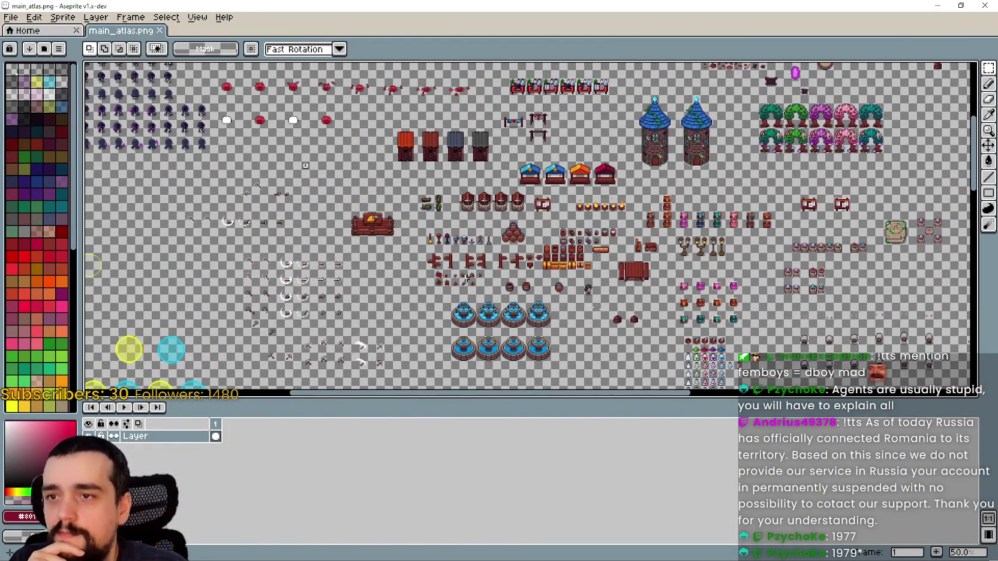
scroll(613, 274, "left", 2)
scroll(614, 275, "up", 1)
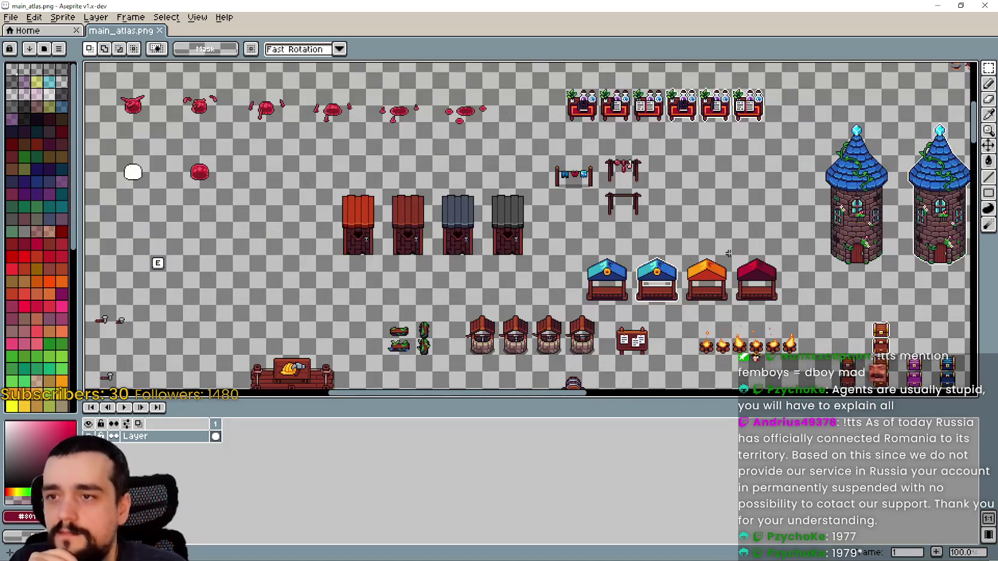
scroll(618, 264, "right", 3)
left_click_drag(615, 243, 596, 264)
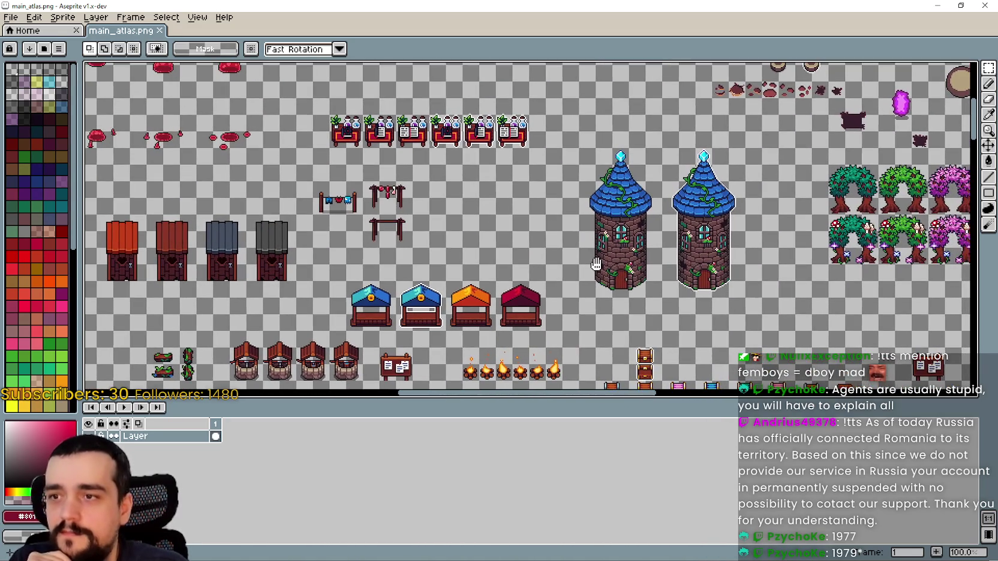
scroll(595, 264, "right", 5)
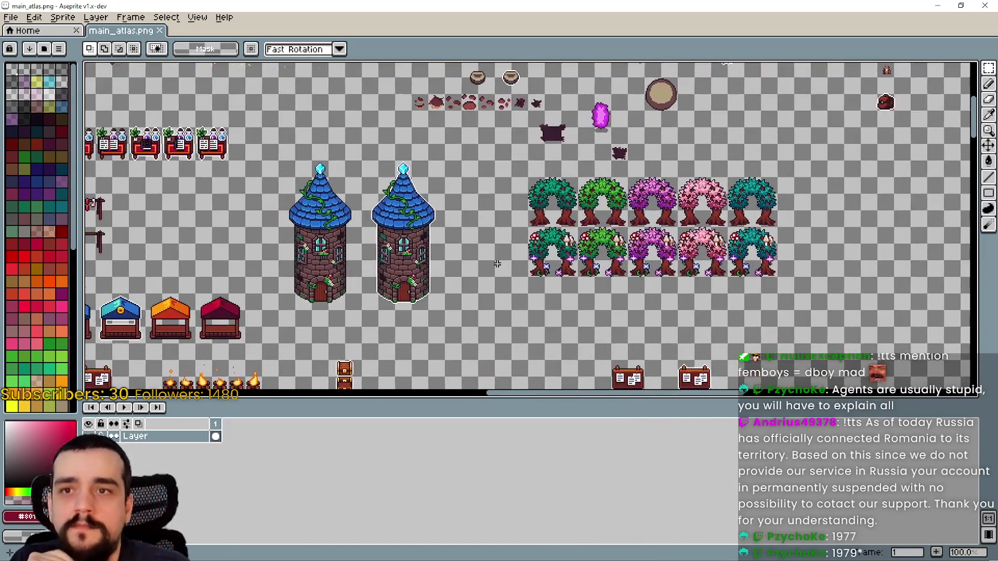
scroll(498, 264, "down", 1)
Survey the lower atlas, including the red stalls and labelled harvest-resource sprites
left_click_drag(498, 264, 567, 101)
scroll(478, 200, "down", 6)
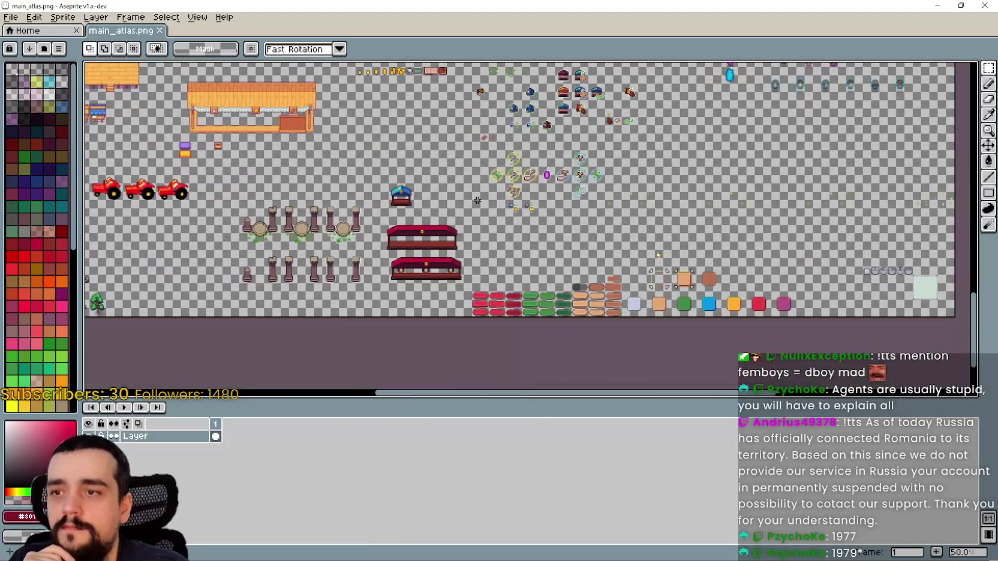
scroll(376, 301, "up", 2)
scroll(480, 276, "down", 2)
scroll(577, 253, "up", 1)
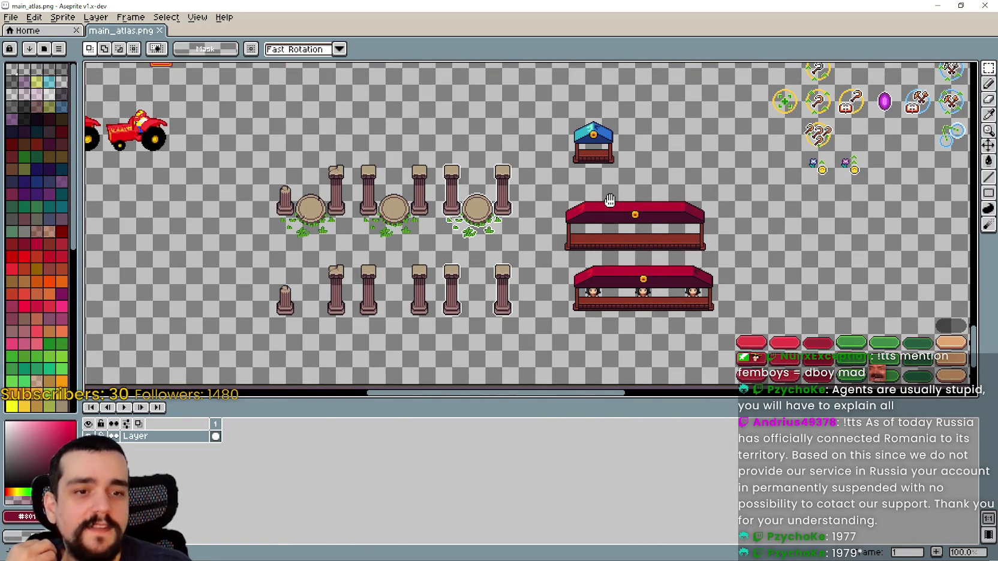
left_click_drag(613, 186, 500, 187)
scroll(508, 207, "down", 1)
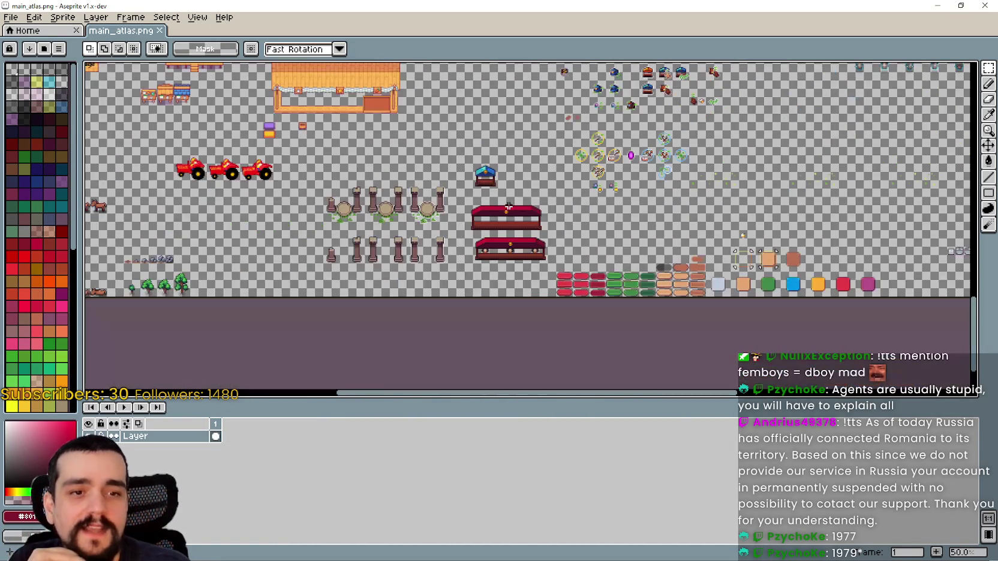
left_click_drag(598, 207, 598, 288)
scroll(598, 288, "down", 2)
scroll(598, 288, "up", 1)
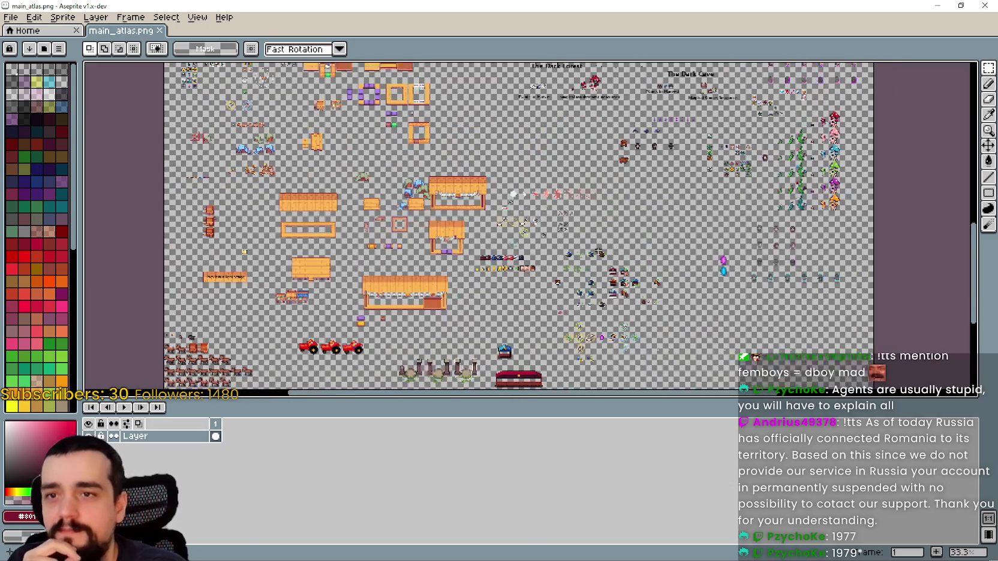
left_click_drag(659, 225, 570, 285)
scroll(569, 285, "up", 1)
scroll(594, 276, "up", 2)
scroll(602, 273, "down", 2)
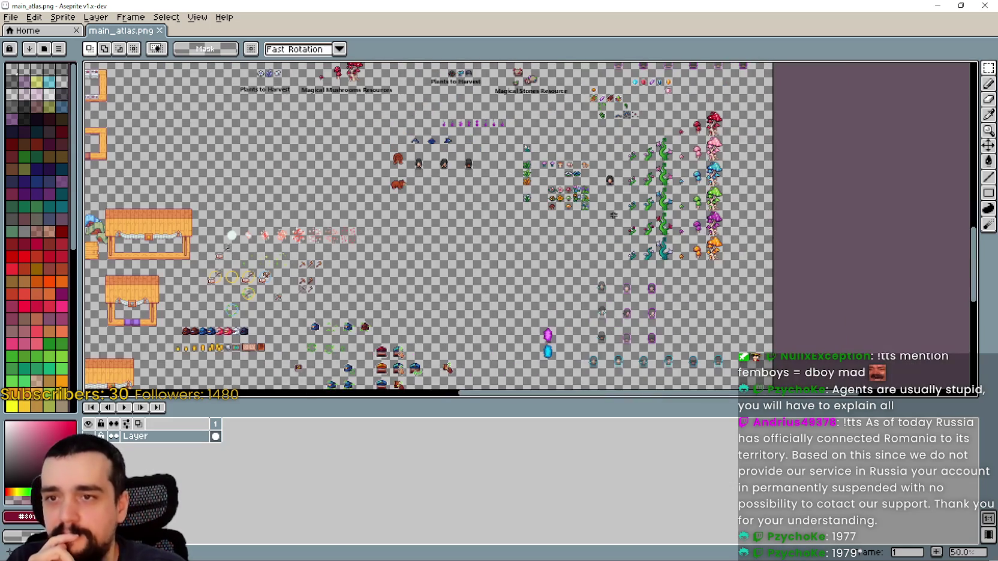
scroll(538, 174, "up", 10)
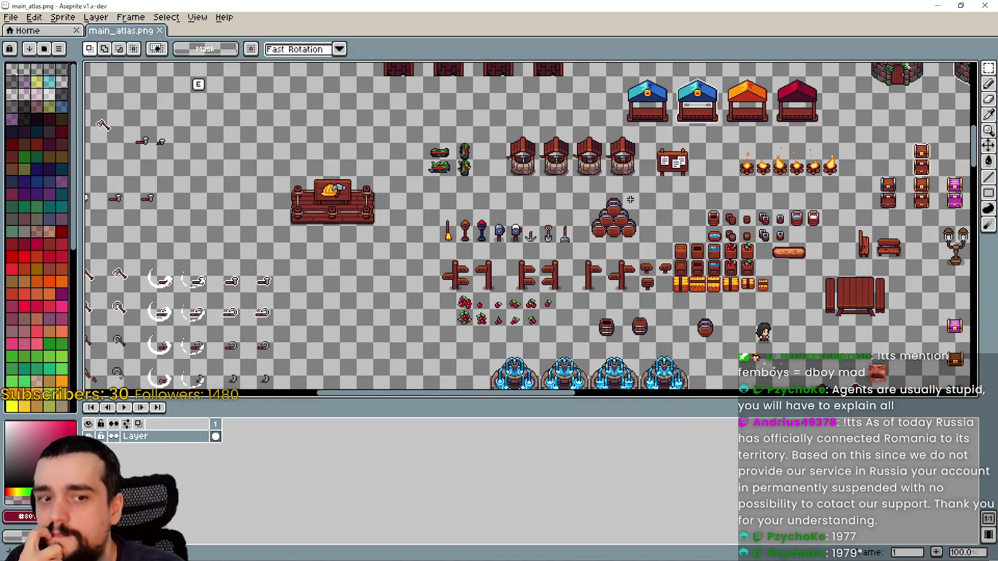
Pan the atlas to review the chests, pedestals, sheds, stalls and wells
scroll(680, 222, "up", 1)
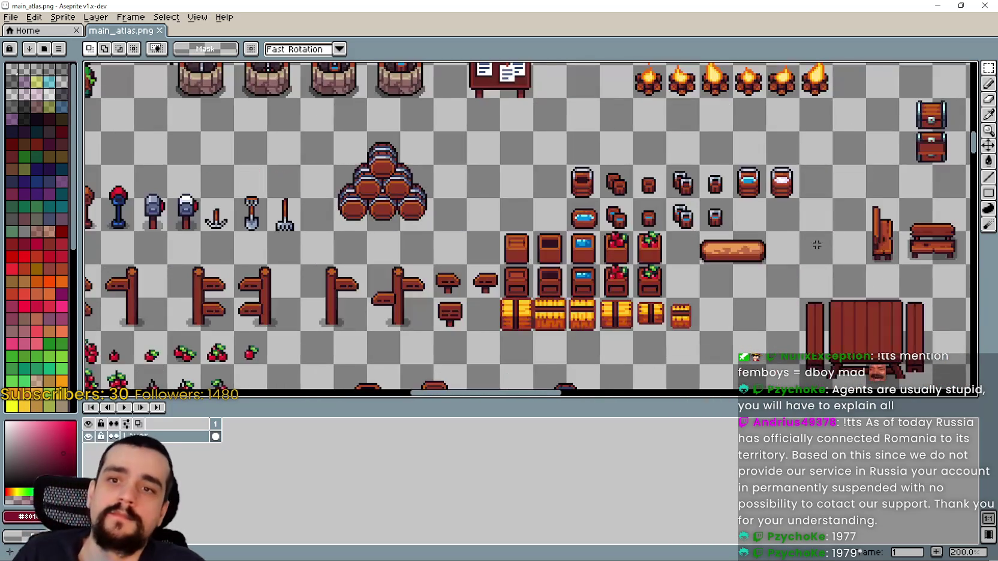
left_click_drag(720, 225, 577, 242)
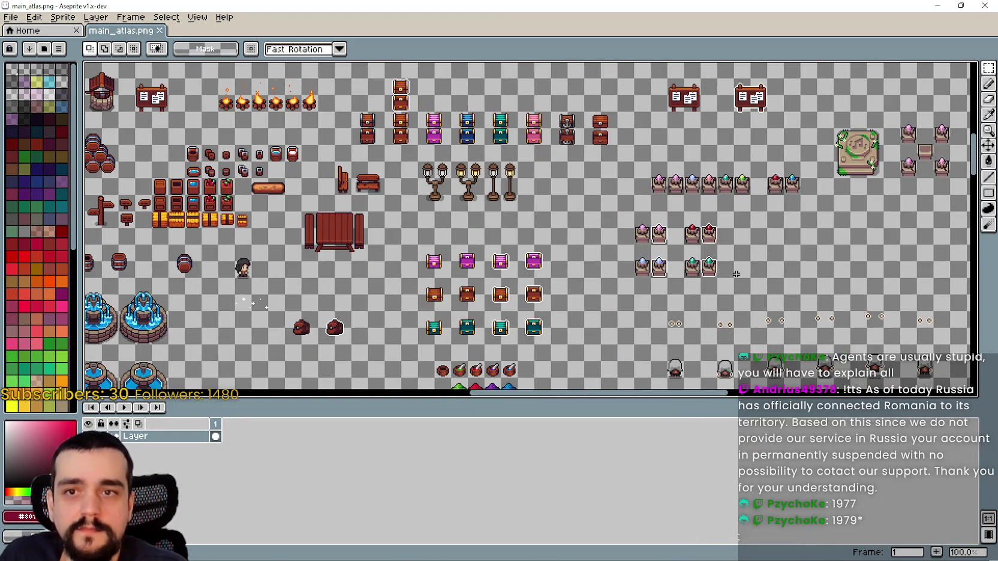
mouse_move(700, 204)
left_mouse_down()
mouse_move(520, 200)
mouse_move(482, 109)
left_mouse_up()
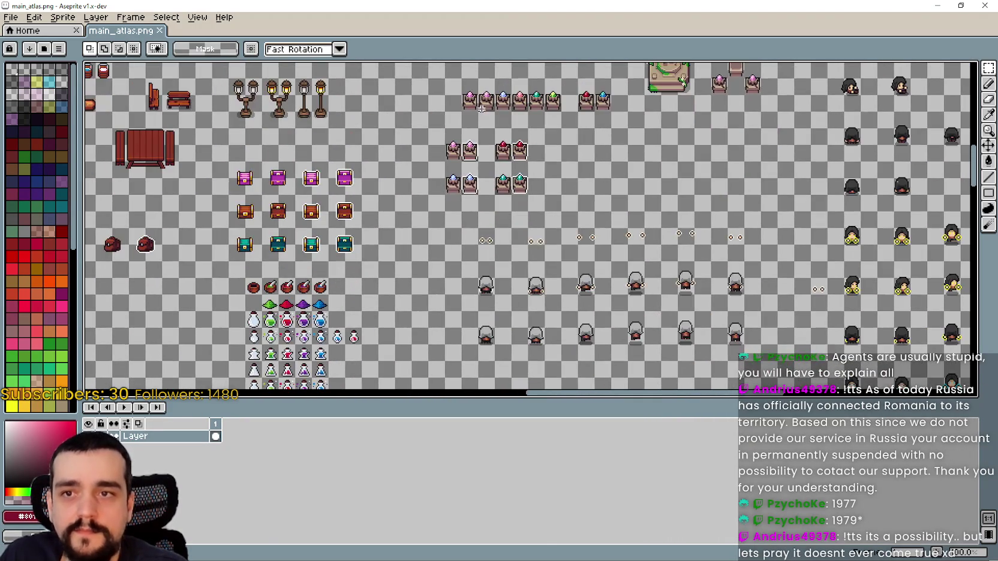
mouse_move(496, 220)
left_mouse_down()
mouse_move(501, 302)
mouse_move(642, 318)
mouse_move(634, 331)
mouse_move(675, 300)
left_mouse_up()
scroll(481, 291, "down", 2)
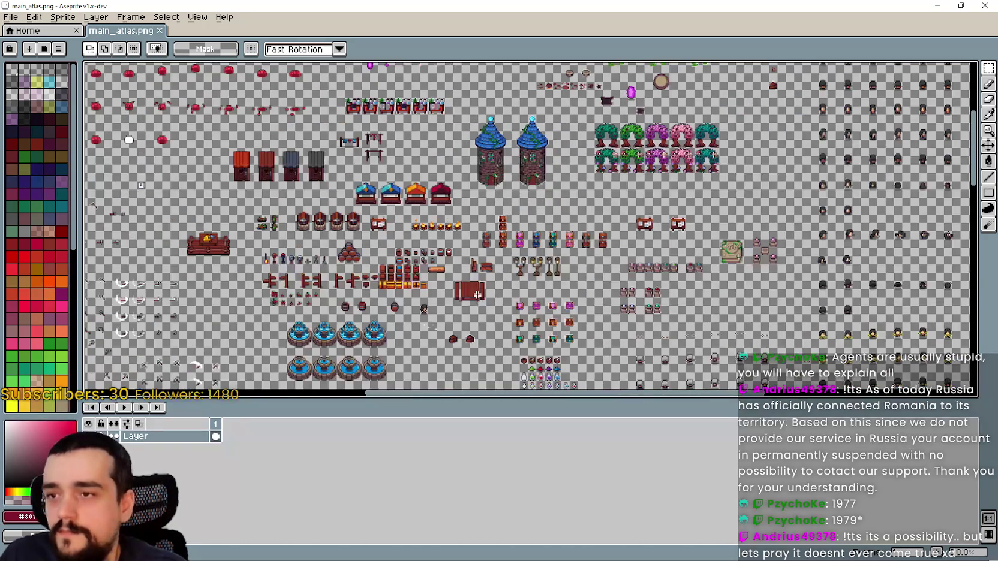
scroll(481, 291, "up", 2)
mouse_move(480, 291)
left_mouse_down()
mouse_move(641, 268)
mouse_move(763, 268)
left_mouse_up()
mouse_move(576, 168)
left_mouse_down()
mouse_move(595, 319)
mouse_move(554, 246)
mouse_move(535, 238)
left_mouse_up()
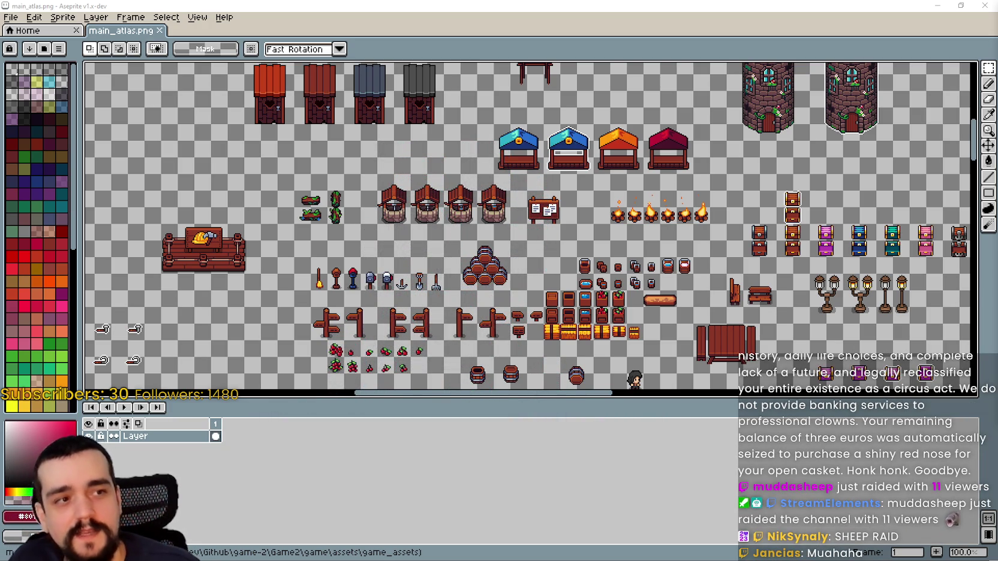
Hide Aseprite to reveal the Windows desktop
left_click_drag(668, 204, 620, 234)
scroll(600, 242, "down", 1)
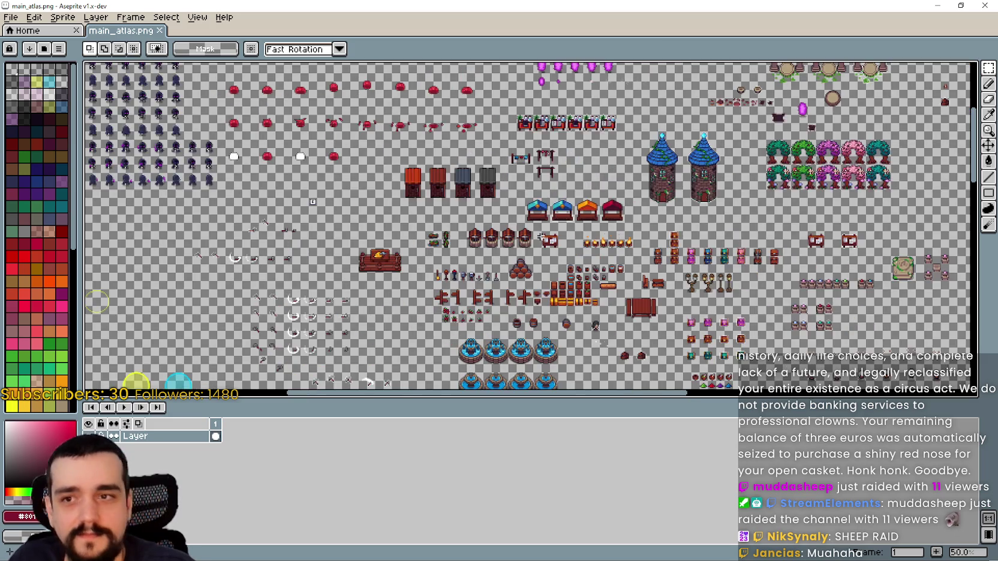
scroll(539, 237, "up", 2)
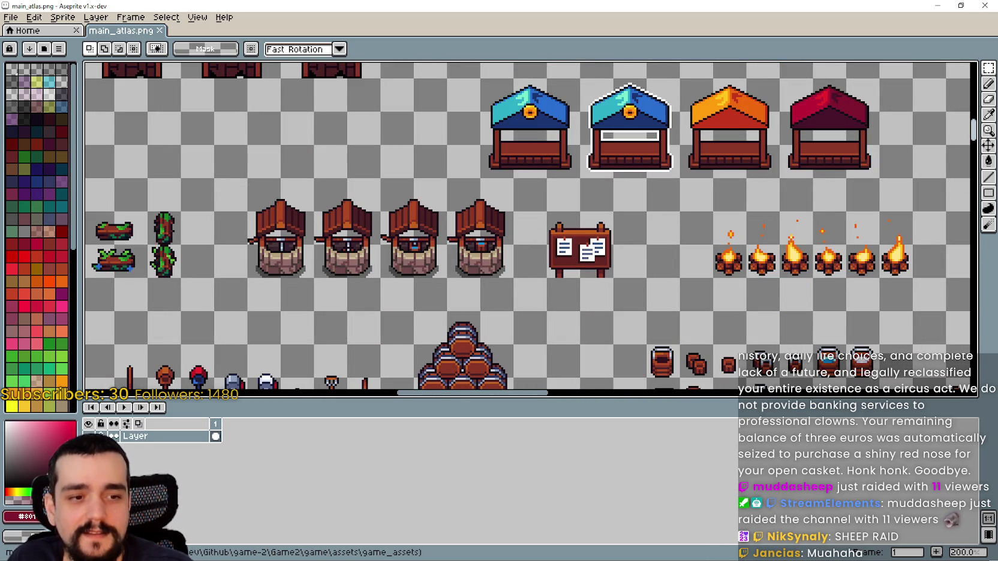
key("super+d")
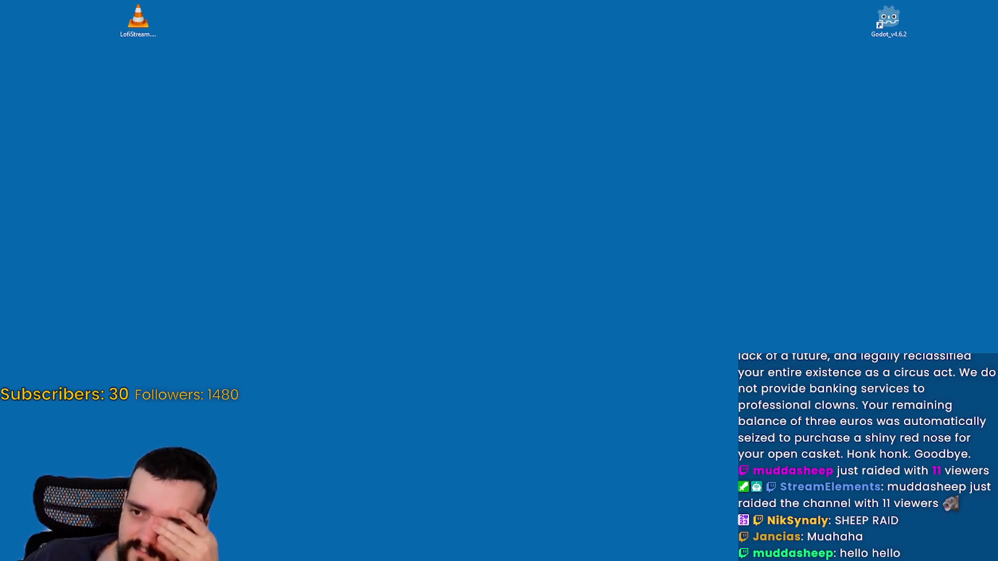
Start a screen-snip capture with Win+Shift+S
key("super+shift+s")
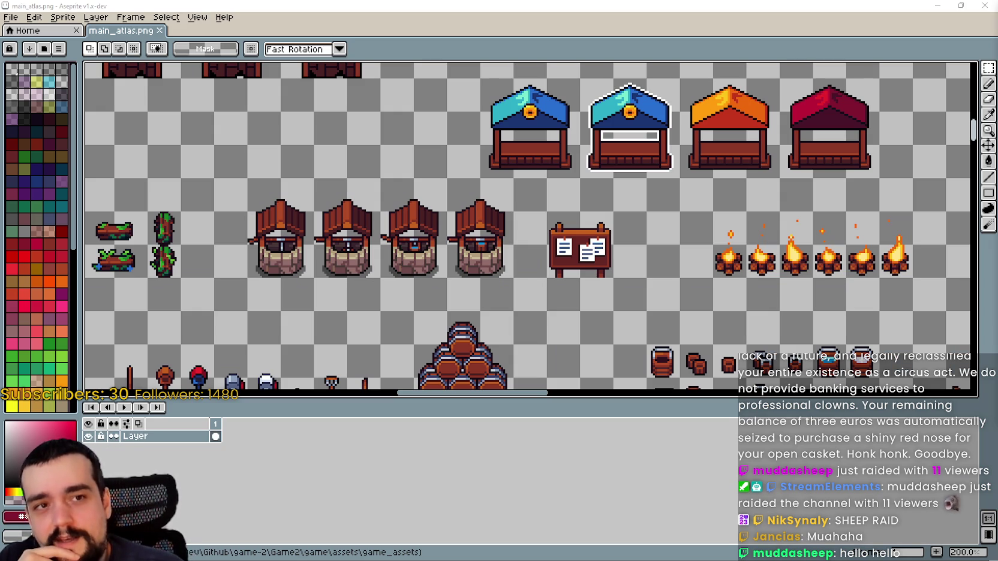
Zoom and pan main_atlas.png to view the potions, fountains, stalls and wells
scroll(675, 284, "down", 1)
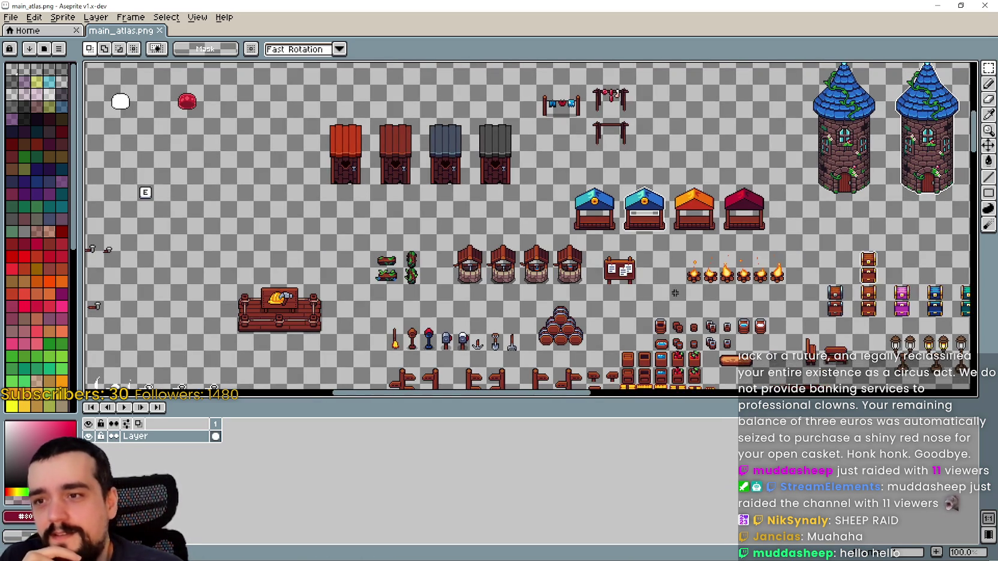
scroll(508, 288, "up", 1)
scroll(528, 281, "down", 1)
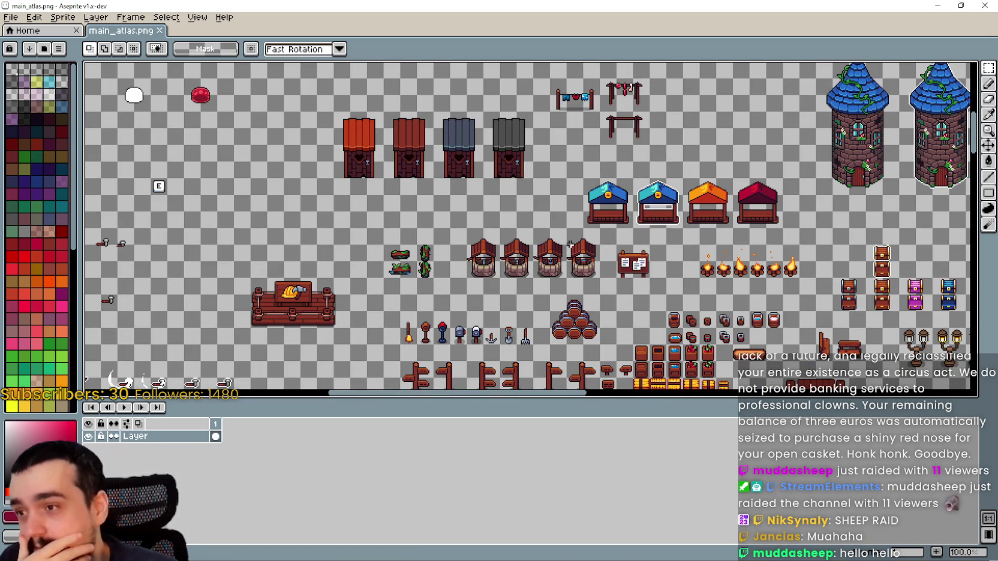
scroll(569, 245, "down", 1)
scroll(665, 319, "up", 2)
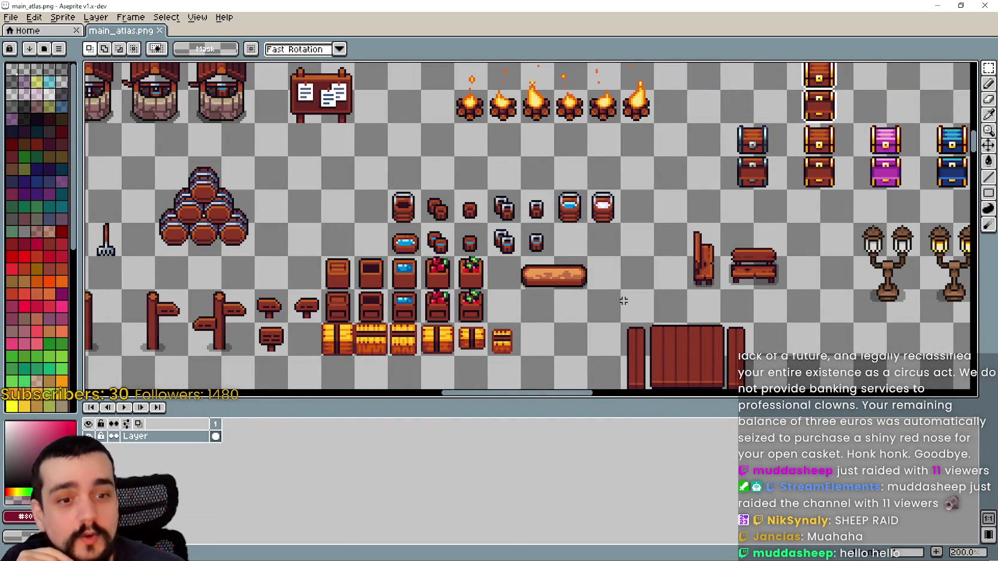
scroll(596, 301, "down", 2)
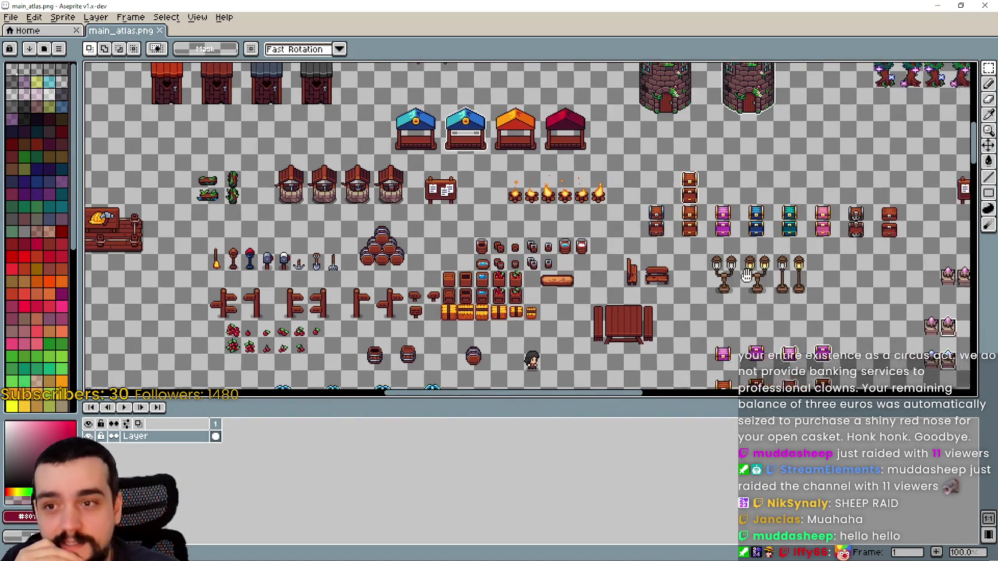
scroll(597, 301, "up", 1)
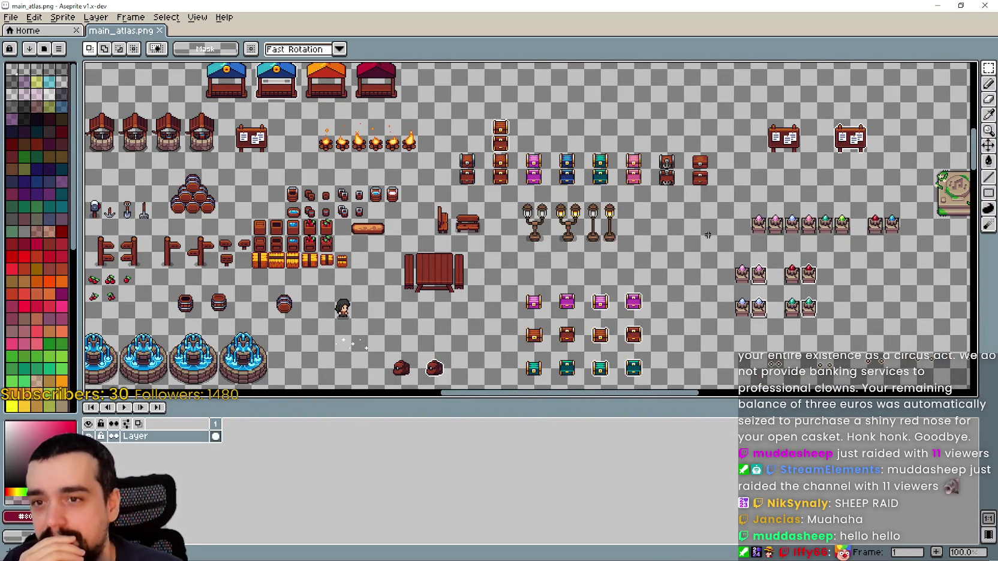
left_click_drag(708, 236, 642, 189)
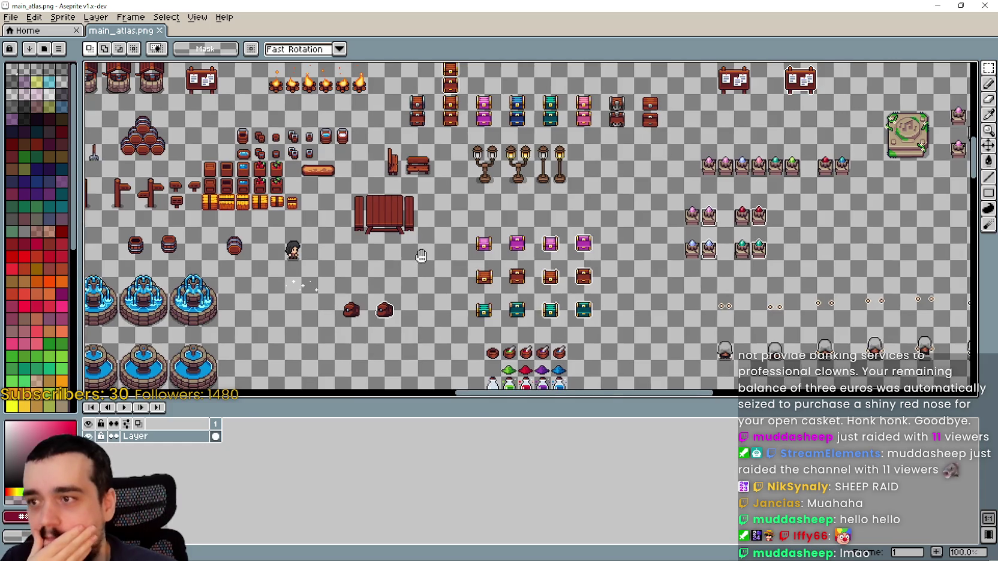
mouse_move(413, 180)
left_mouse_down()
mouse_move(725, 249)
mouse_move(618, 266)
mouse_move(626, 345)
mouse_move(651, 324)
left_mouse_up()
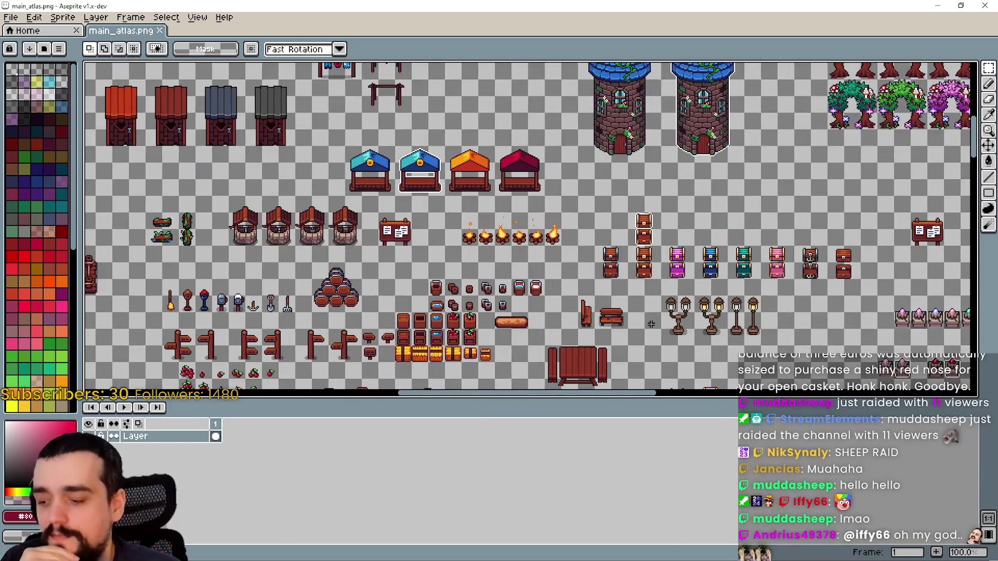
left_click_drag(735, 240, 448, 378)
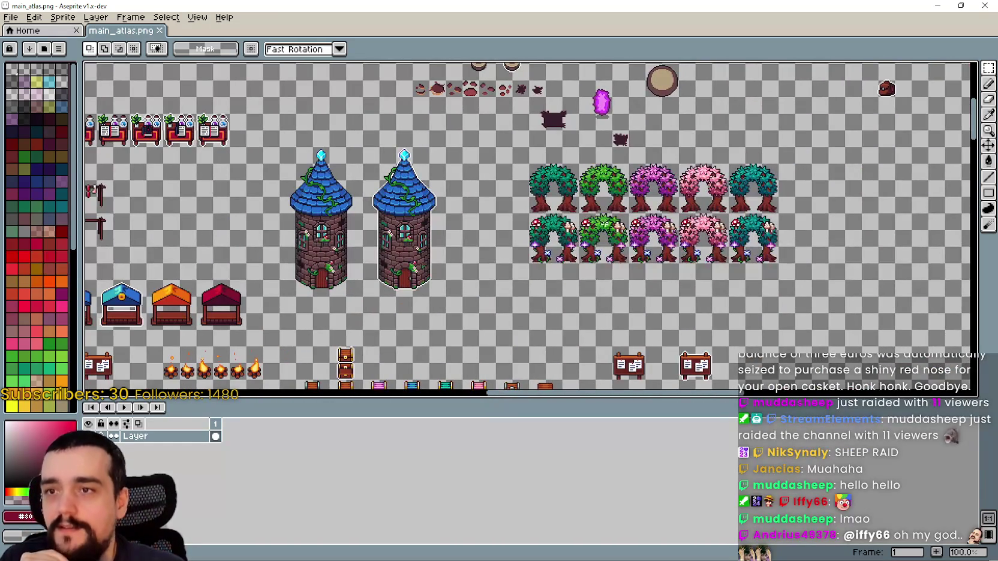
Centre the two towers and neighbouring trees, look further right, then return to Godot
scroll(788, 253, "down", 1)
scroll(459, 249, "up", 1)
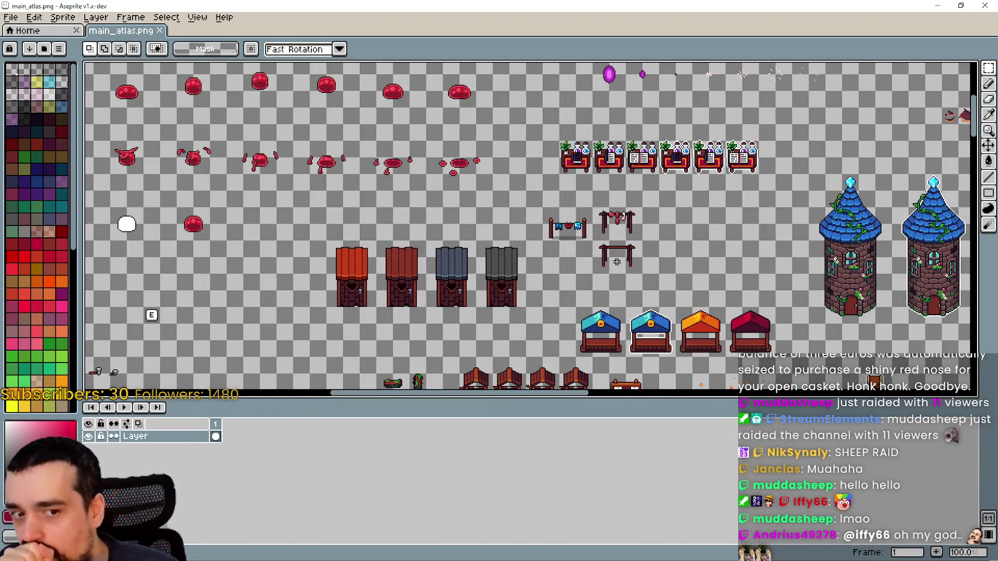
left_click_drag(726, 273, 516, 267)
mouse_move(652, 270)
left_mouse_down()
mouse_move(505, 247)
mouse_move(266, 248)
left_mouse_up()
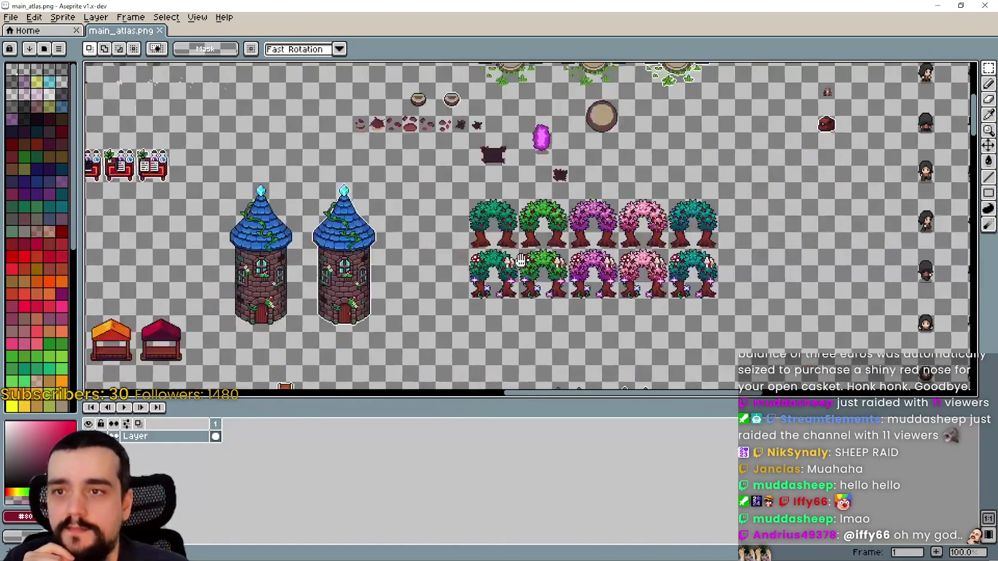
left_click_drag(558, 198, 505, 210)
scroll(505, 210, "down", 1)
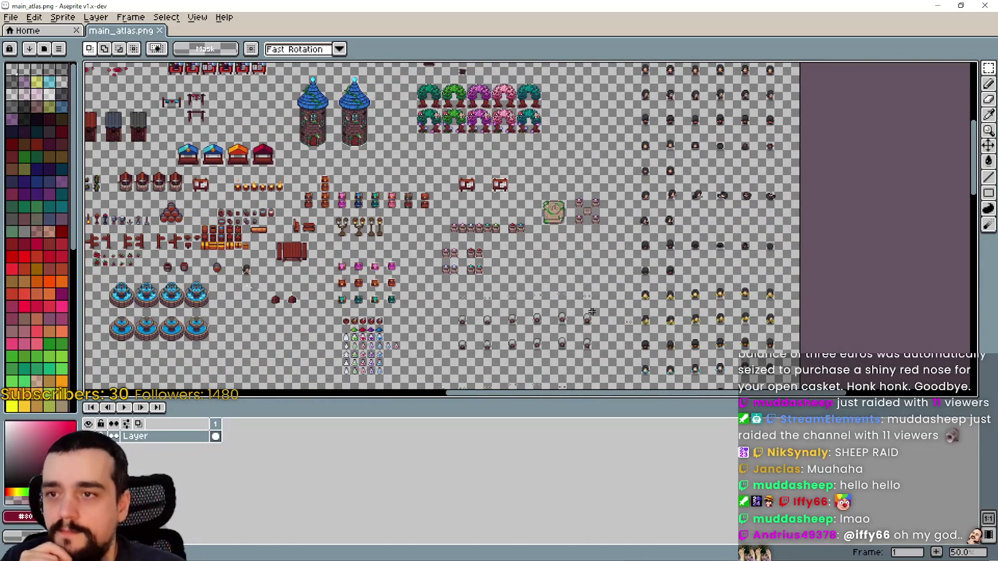
scroll(577, 261, "up", 3)
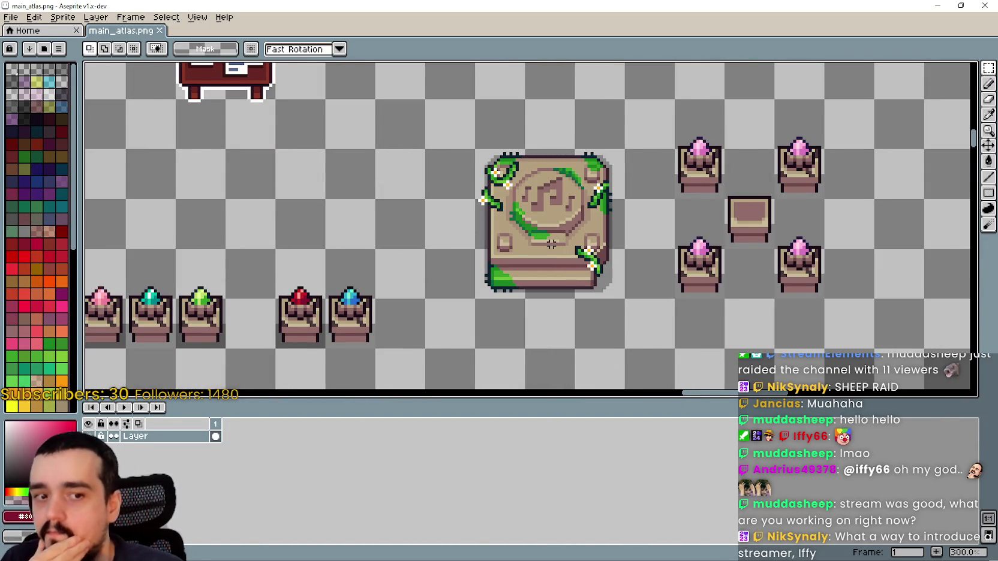
scroll(554, 244, "down", 2)
scroll(521, 260, "up", 1)
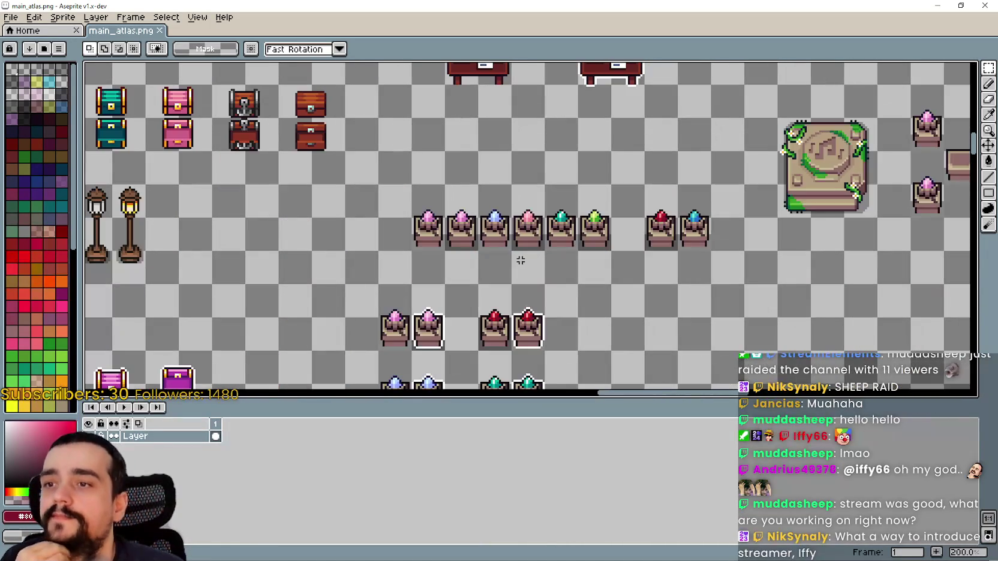
scroll(518, 255, "up", 1)
scroll(517, 248, "down", 2)
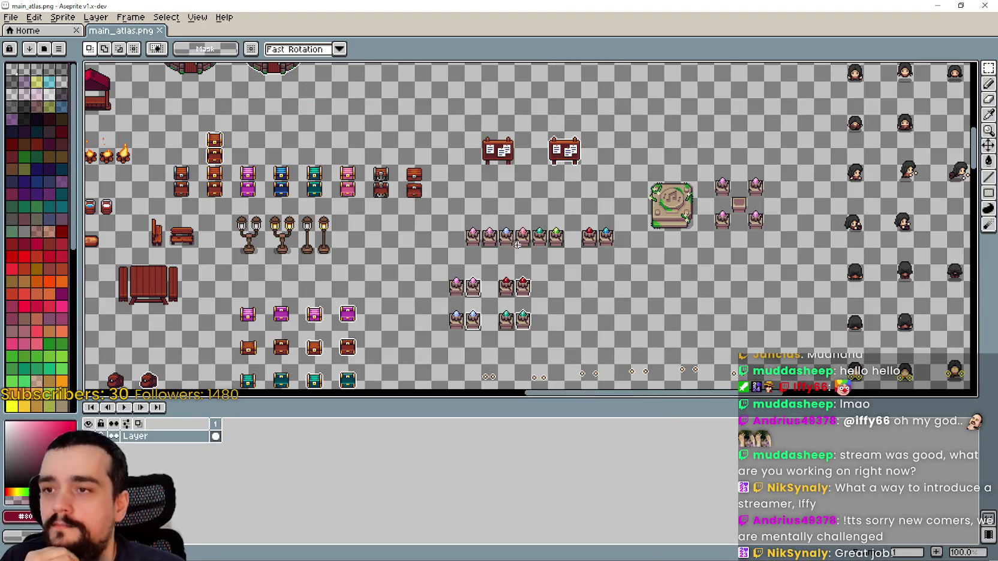
scroll(515, 242, "up", 1)
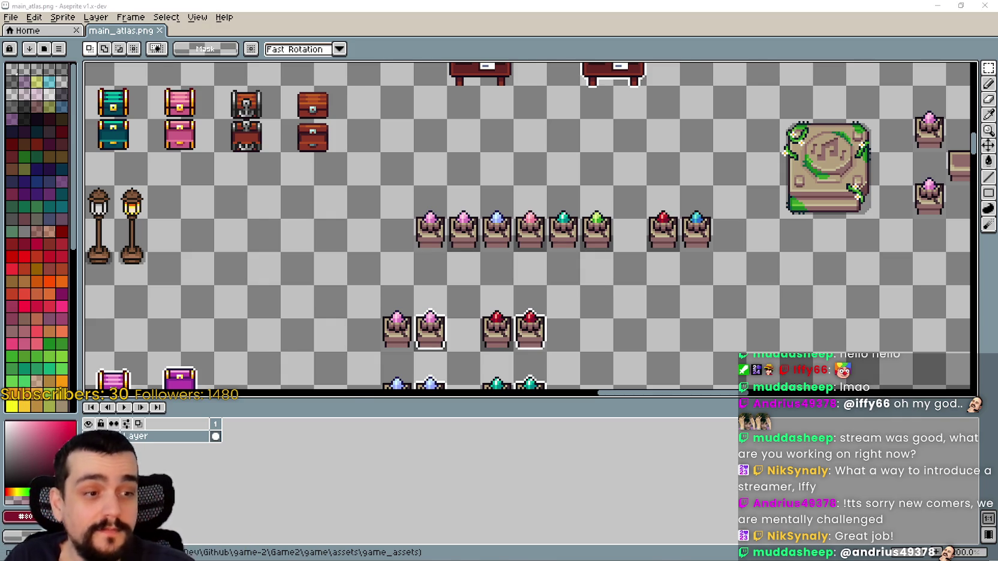
key("alt+Tab")
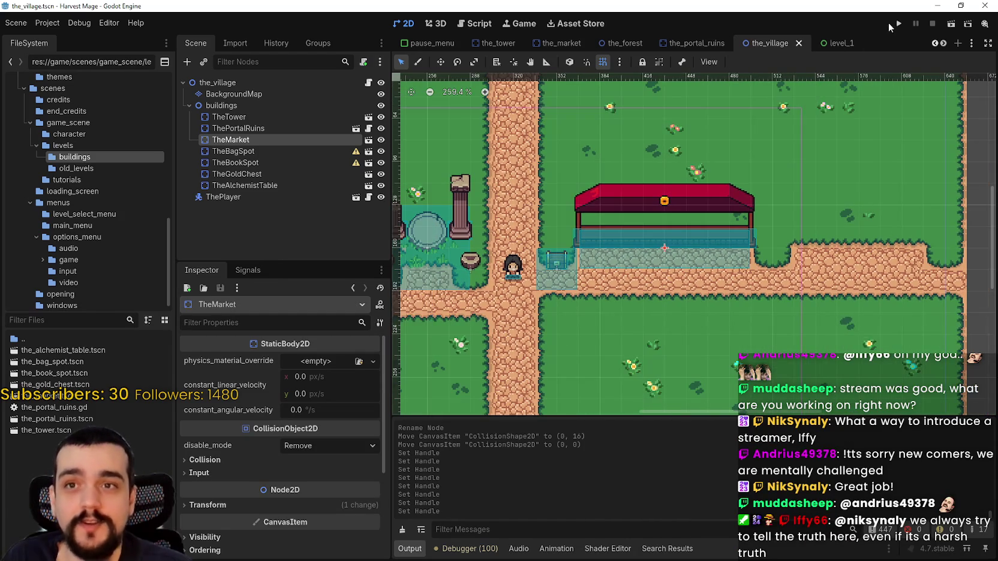
Run Harvest Mage, move its window up and left, and start a new game
left_click(898, 23)
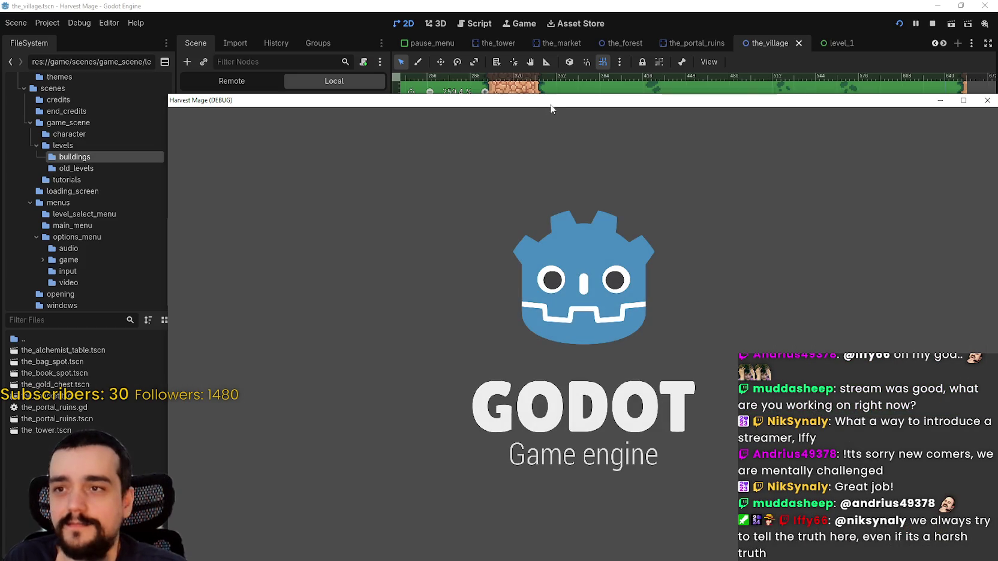
mouse_move(552, 108)
left_mouse_down()
mouse_move(542, 35)
mouse_move(470, 18)
left_mouse_up()
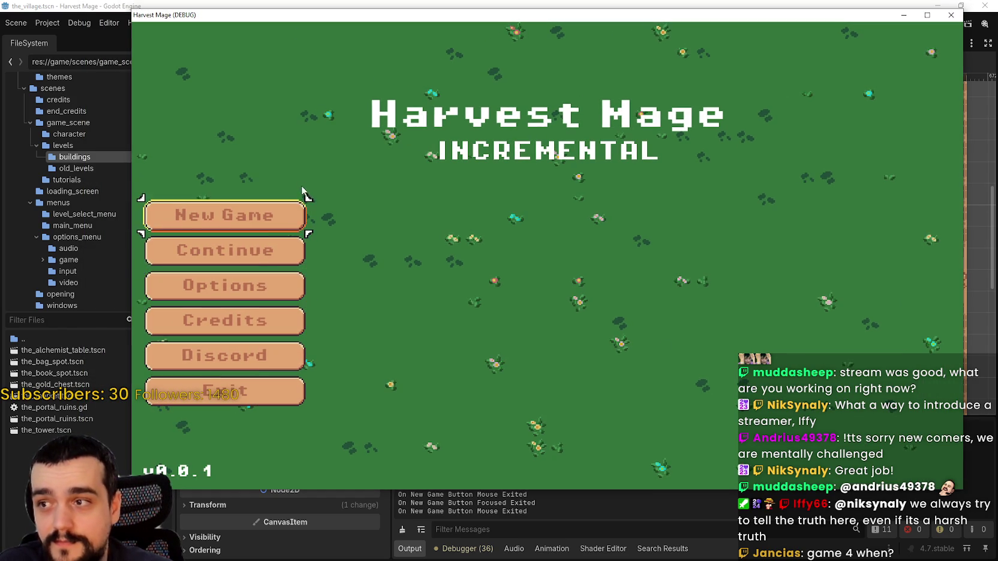
left_click(294, 213)
Walk the character around the village paths, past the chest, stall and tower door
key("Right")
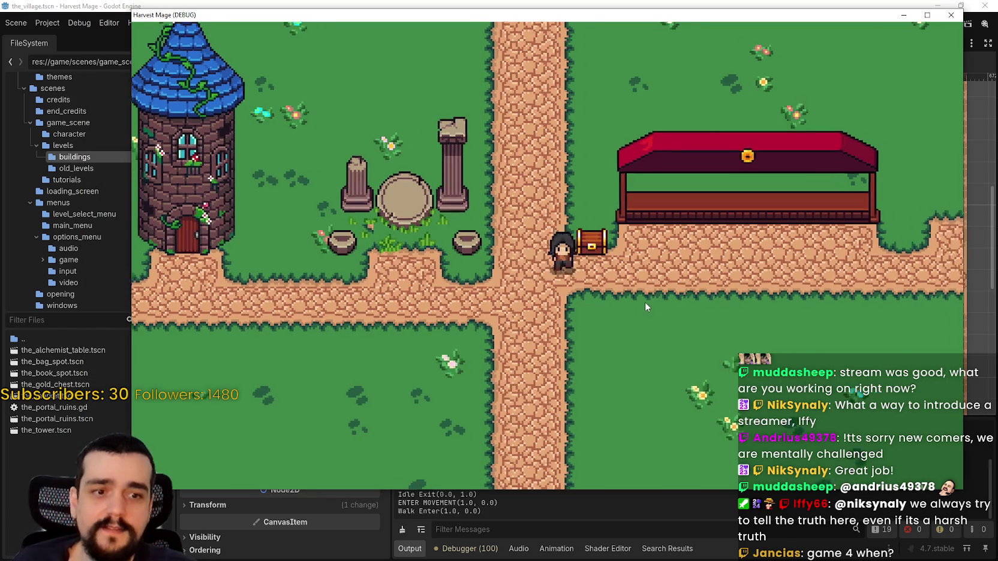
key("Down")
key("Up")
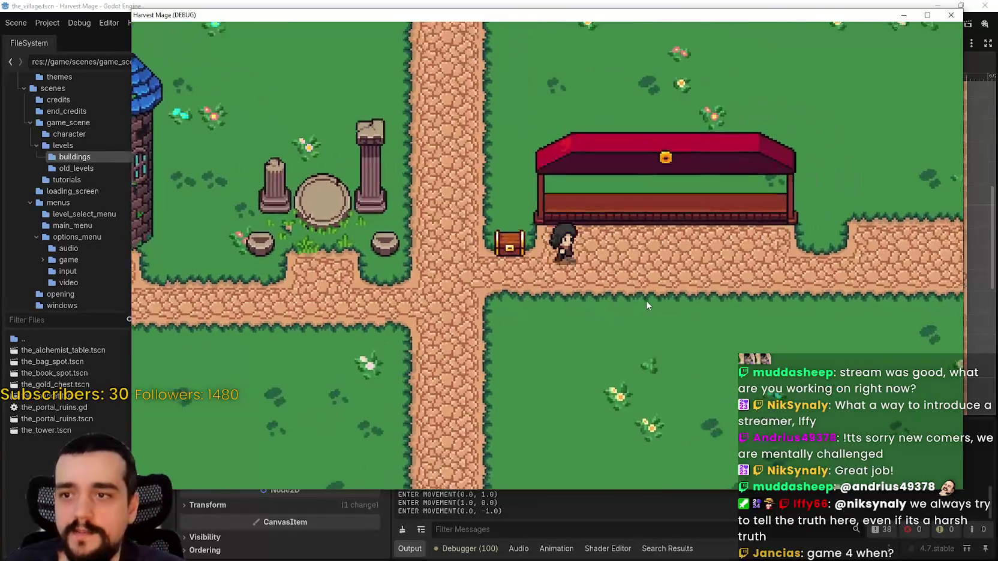
key("Right")
key("Left")
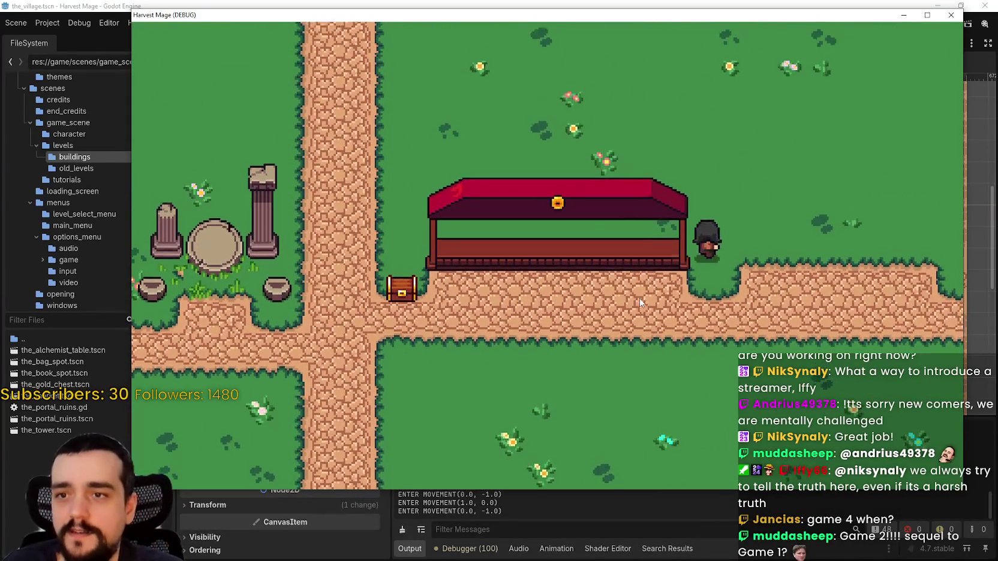
key("Down")
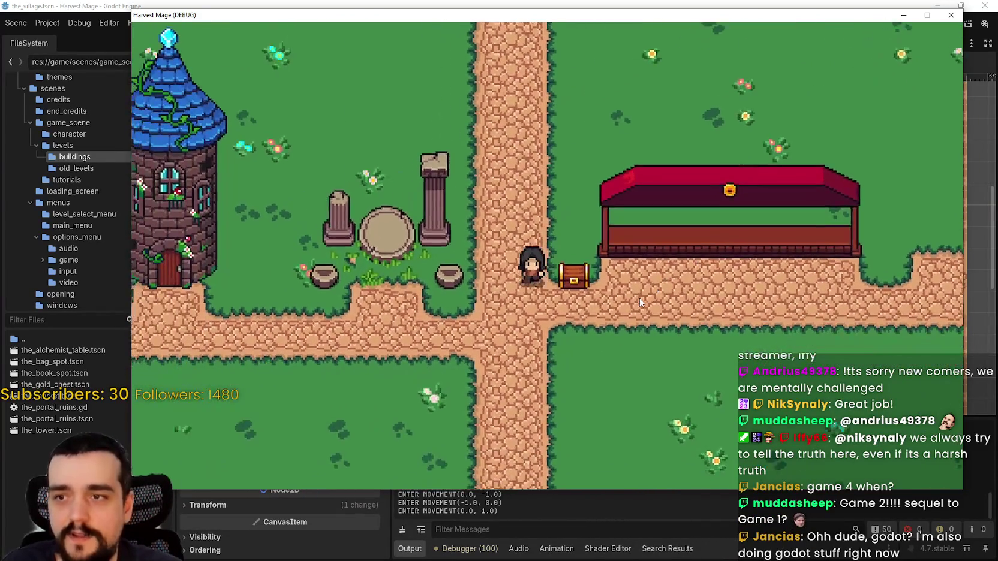
key("Right")
key("Left")
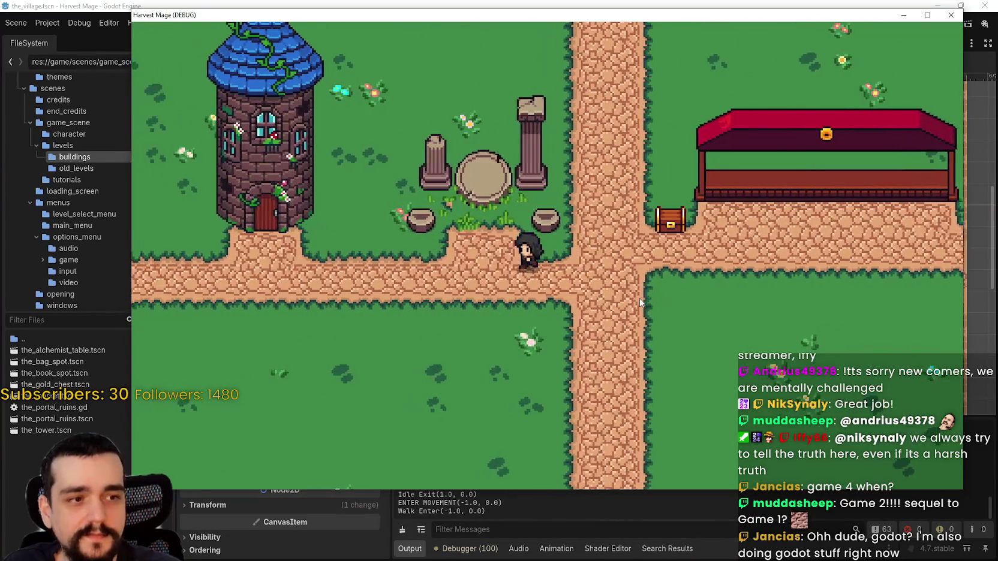
key("Up")
key("Left")
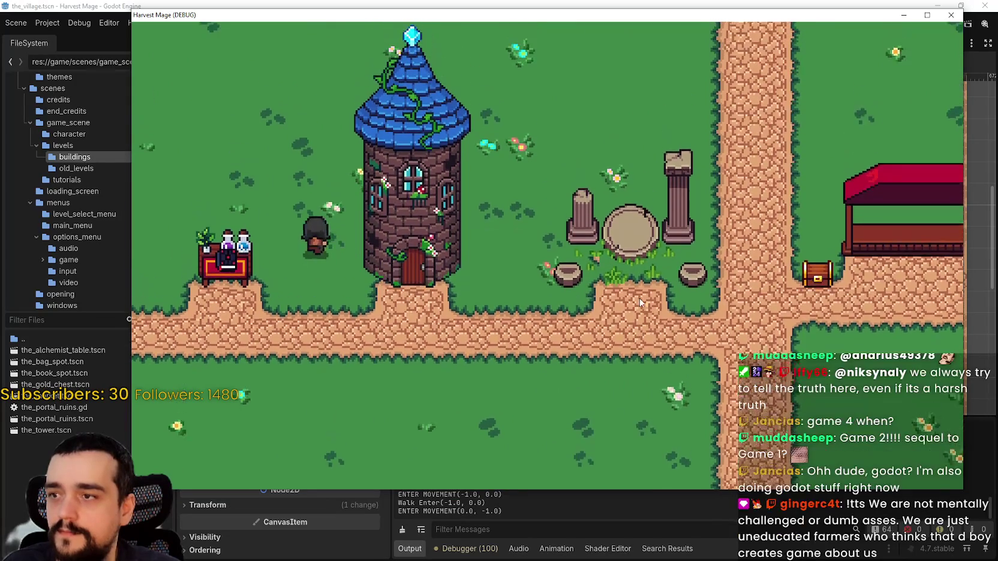
key("Down")
key("Right")
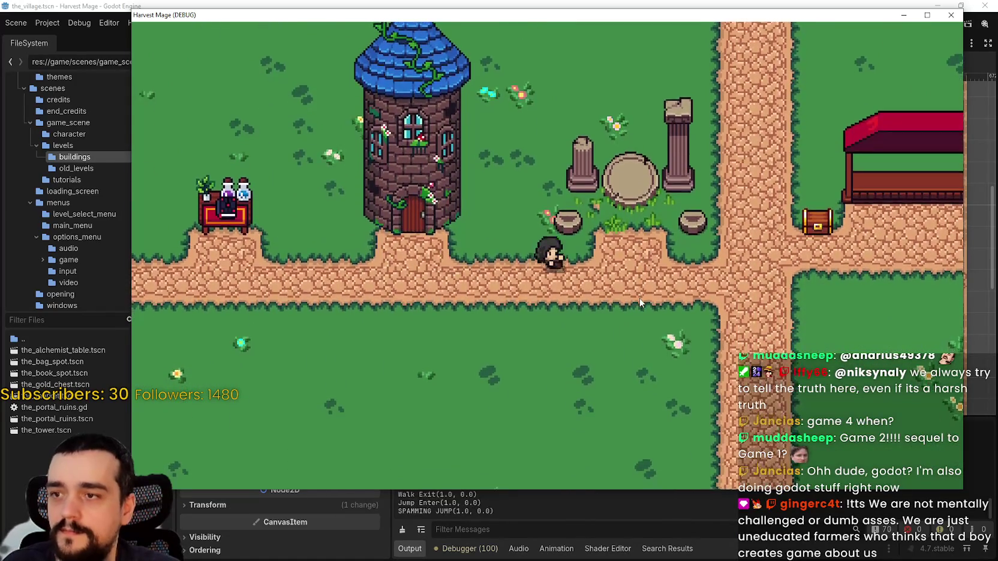
Jump into the forest area, roll back to the village path, then switch to Steam
key("space")
key("Right")
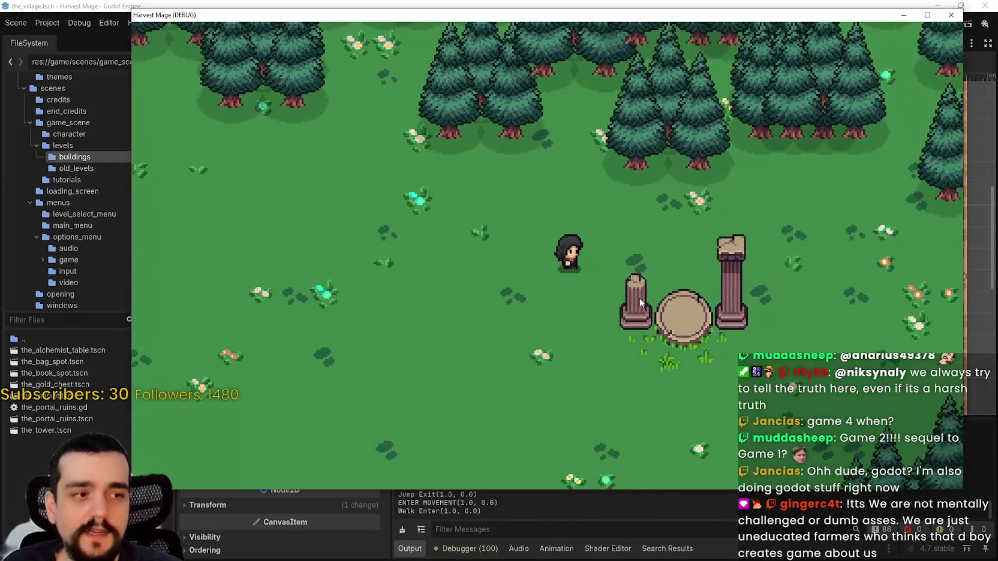
key("space")
key("Left")
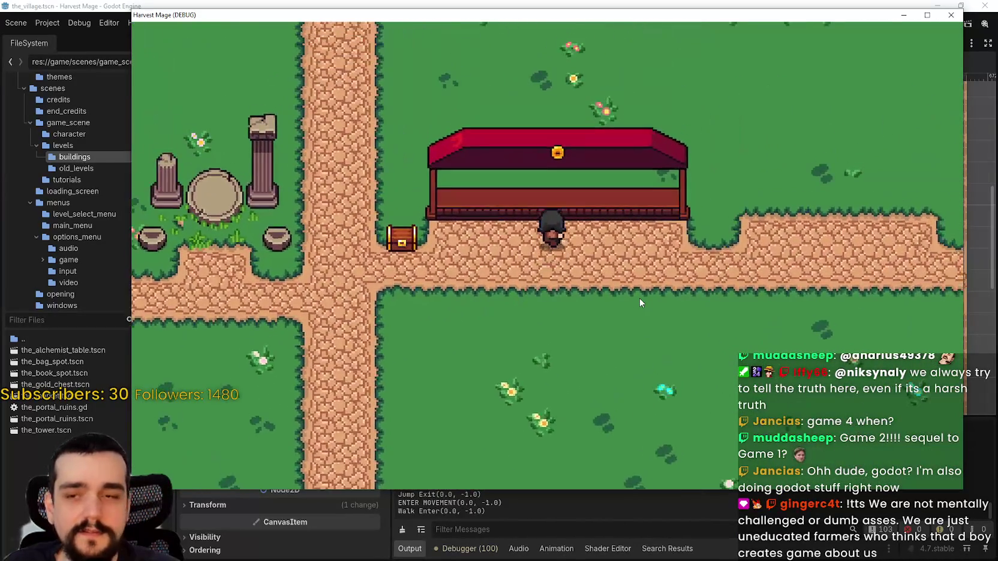
key("Up")
key("Down")
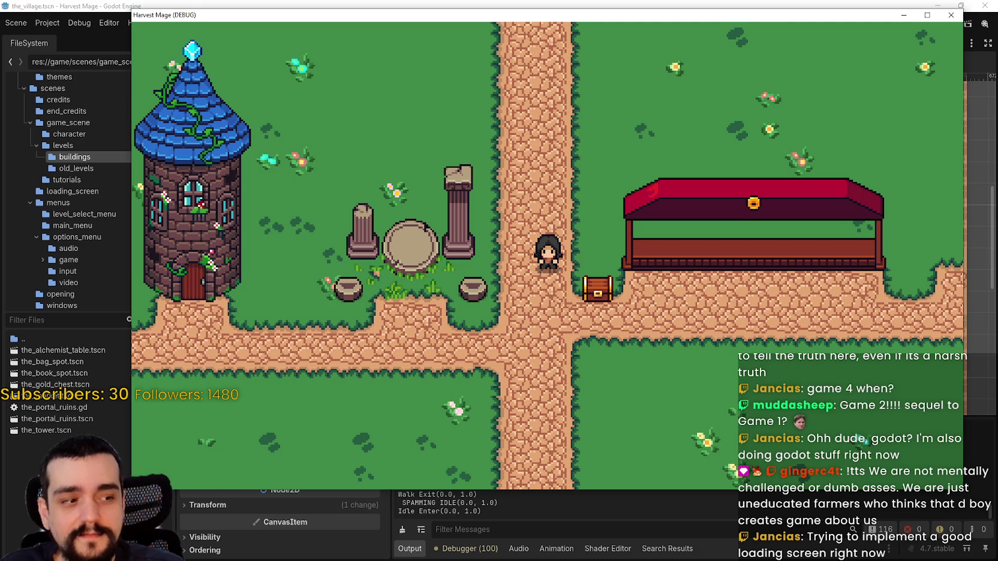
key("alt+Tab")
Search the Steam store for 'MR FARMBOY', open its store page, and shift the window right
left_click_drag(575, 44, 514, 45)
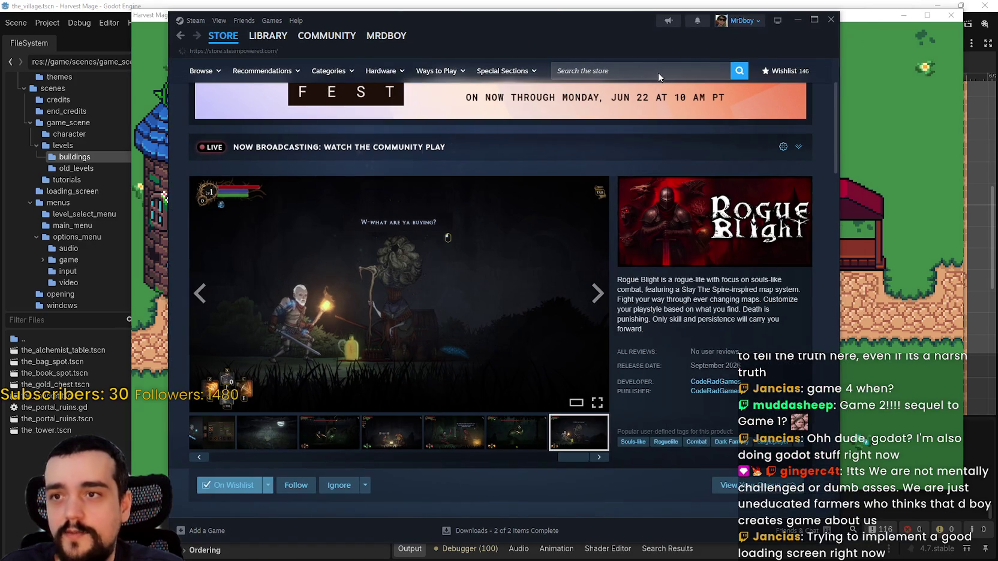
scroll(642, 75, "up", 5)
left_click(635, 69)
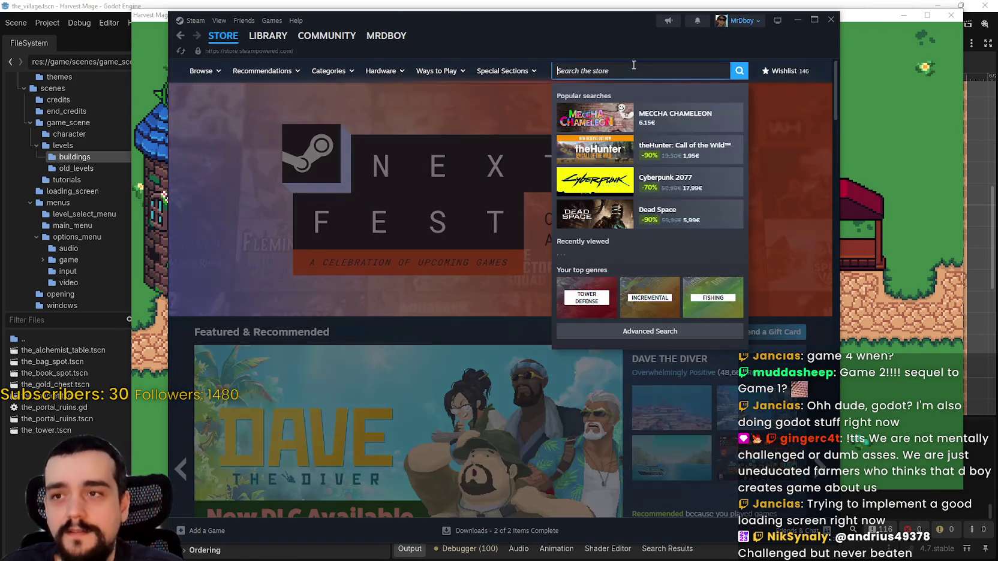
type("MR FARMBOY")
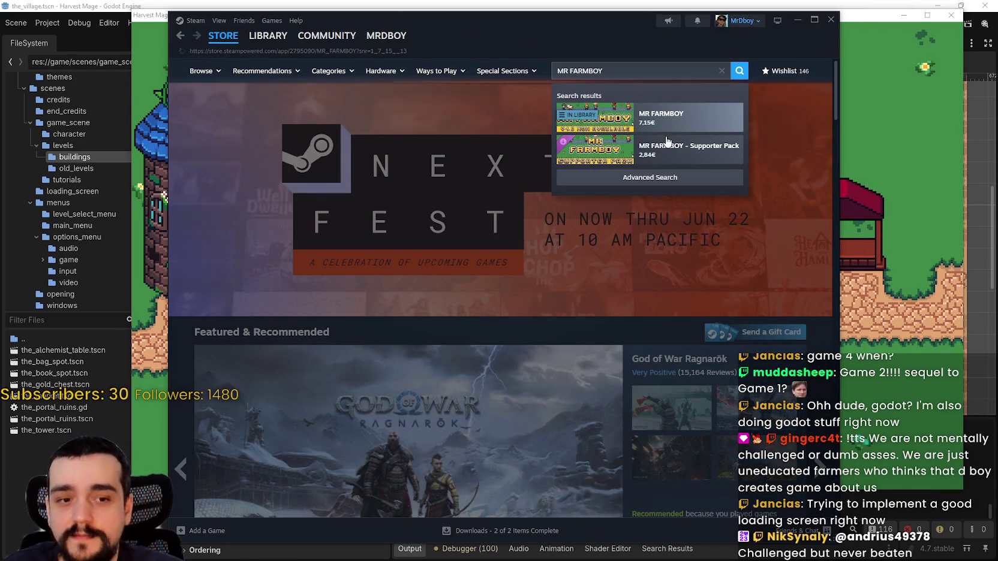
left_click(636, 116)
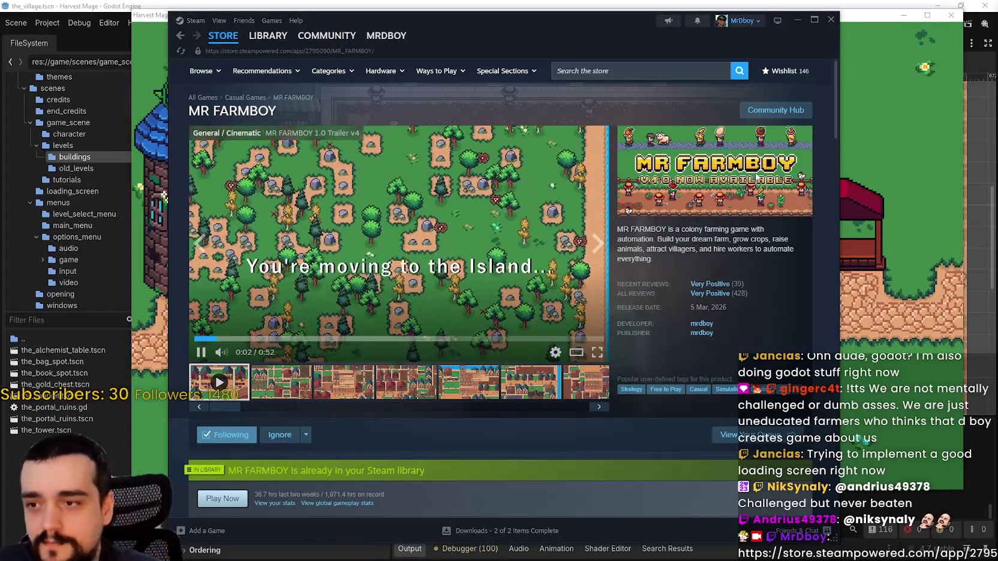
left_click_drag(608, 30, 702, 32)
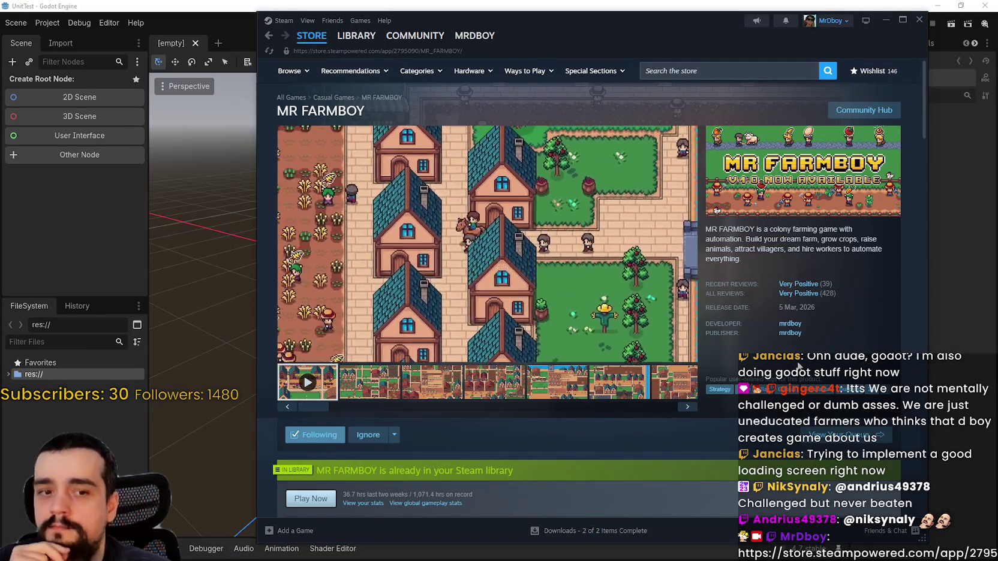
Return to the Godot editor and run the UnitTest project
mouse_move(620, 353)
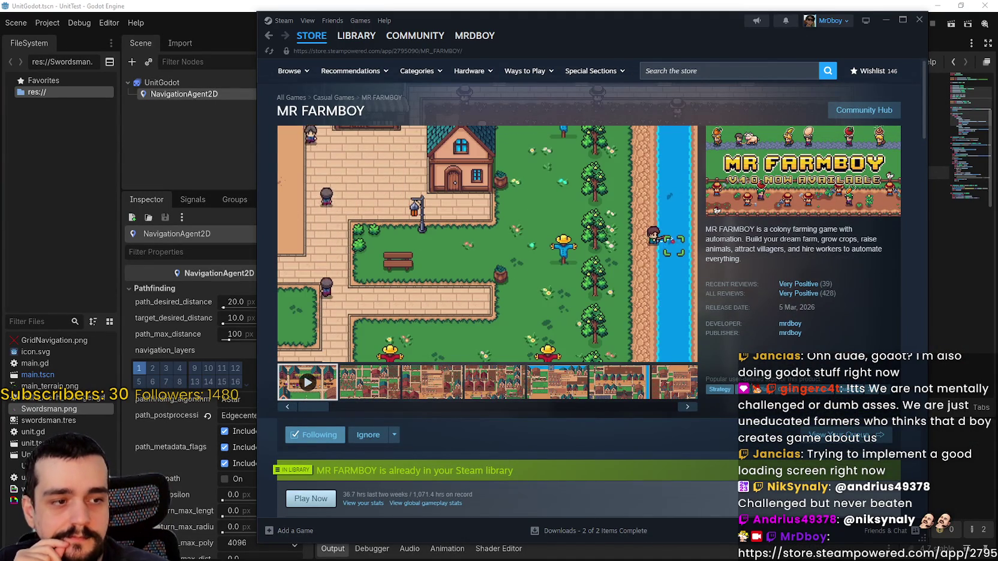
key("alt+Tab")
left_click(899, 24)
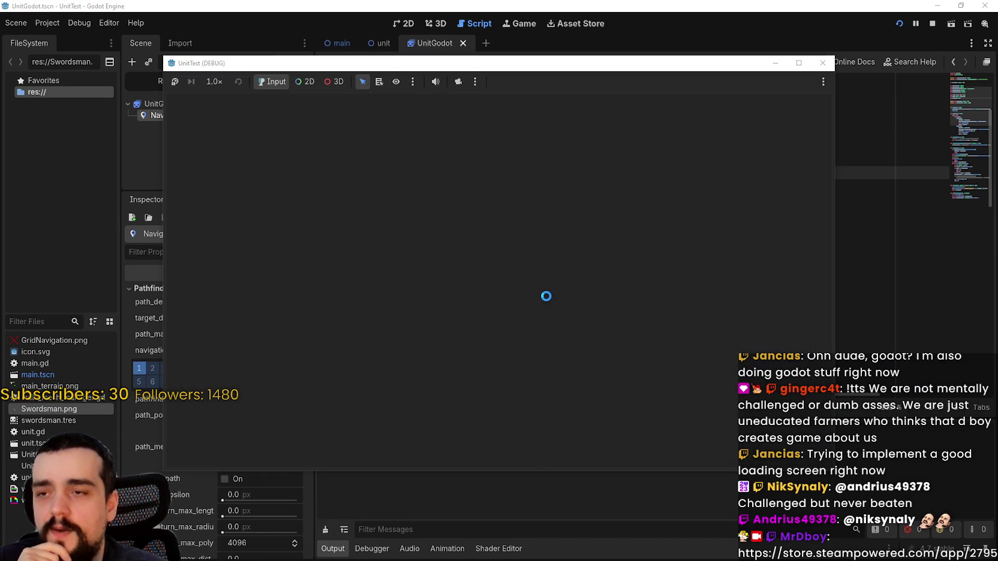
Override the game camera in 2D, zoom out over the swordsman swarm, and view Monitors
left_click(458, 82)
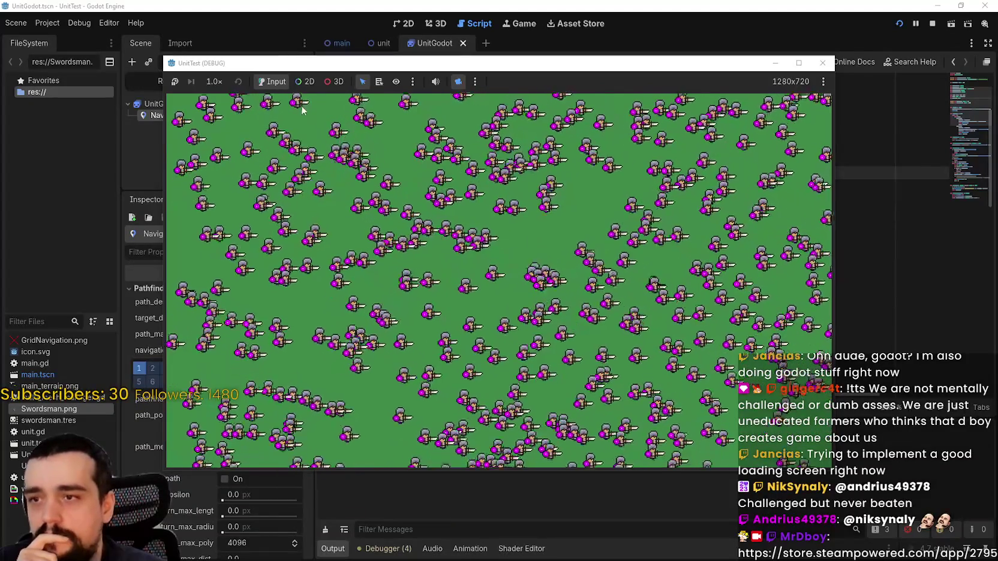
left_click(305, 81)
scroll(480, 270, "down", 6)
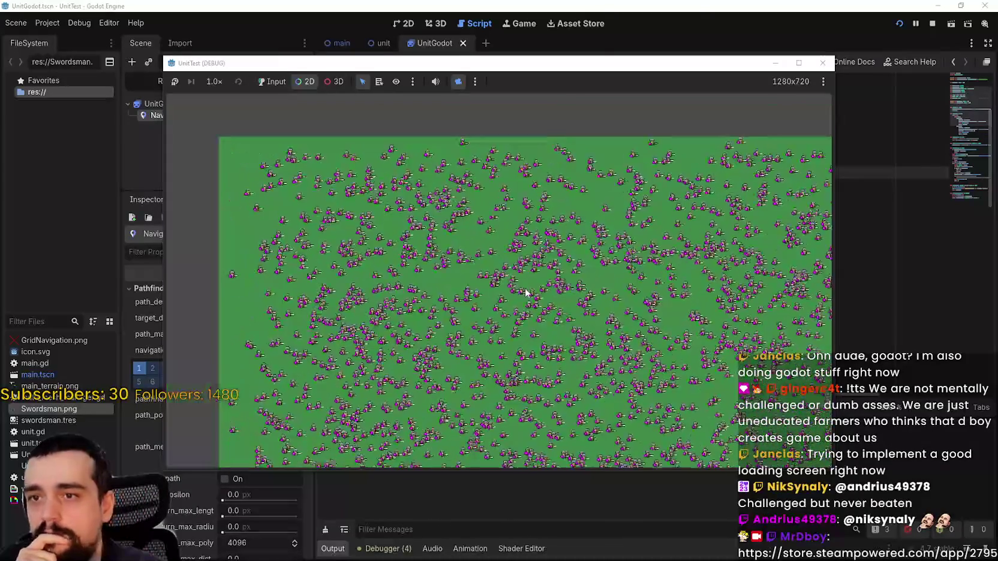
scroll(522, 291, "up", 1)
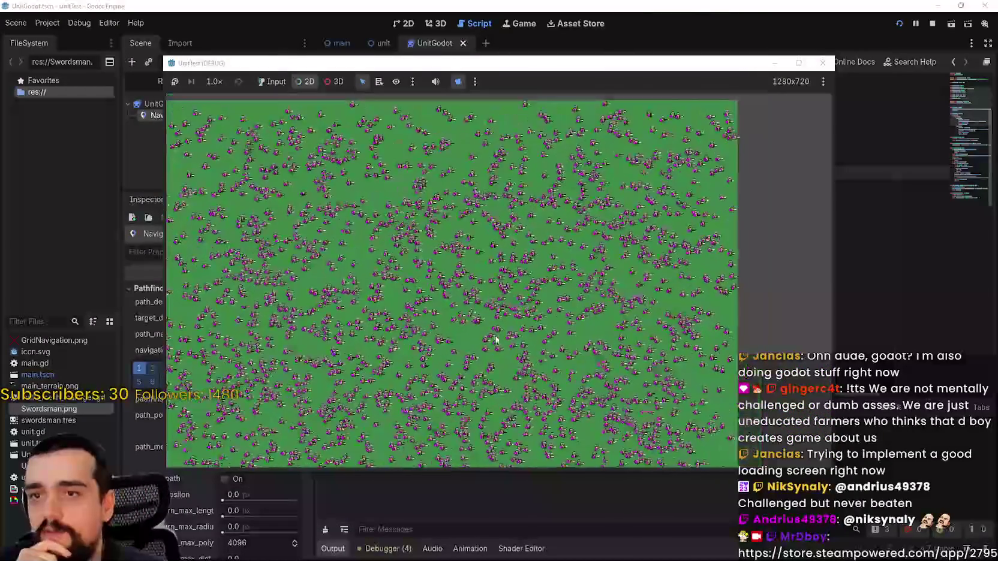
scroll(517, 354, "down", 2)
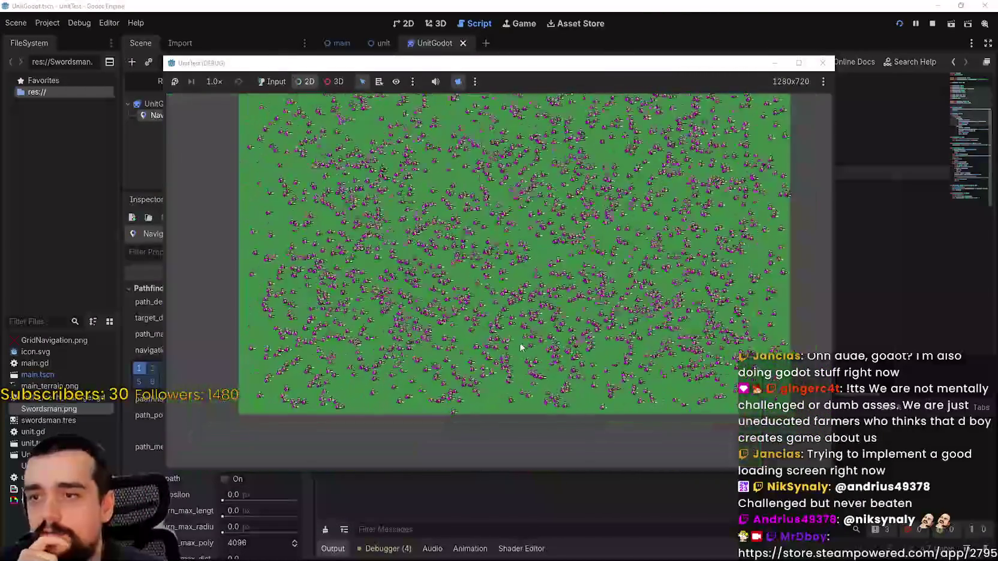
scroll(521, 348, "up", 2)
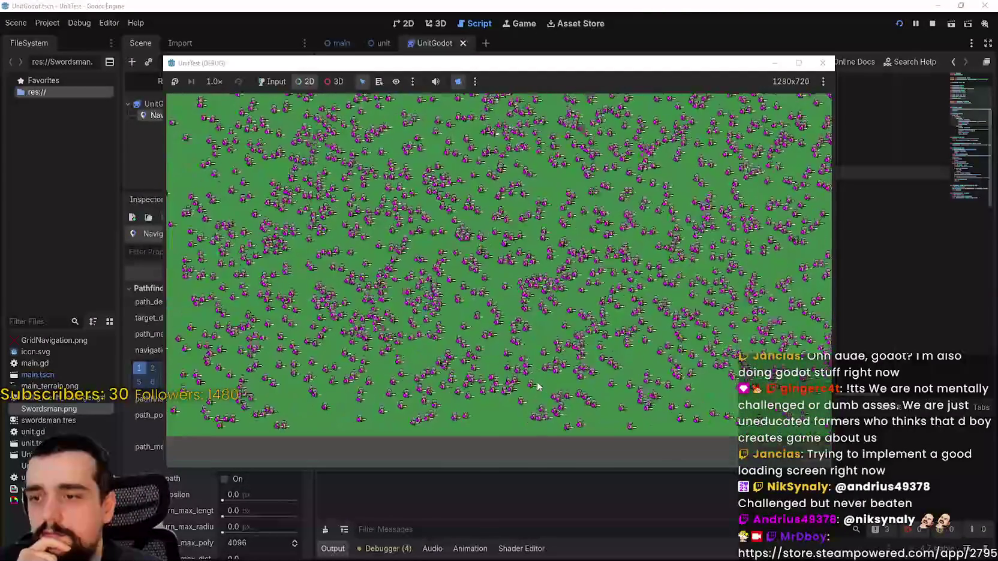
scroll(514, 361, "down", 1)
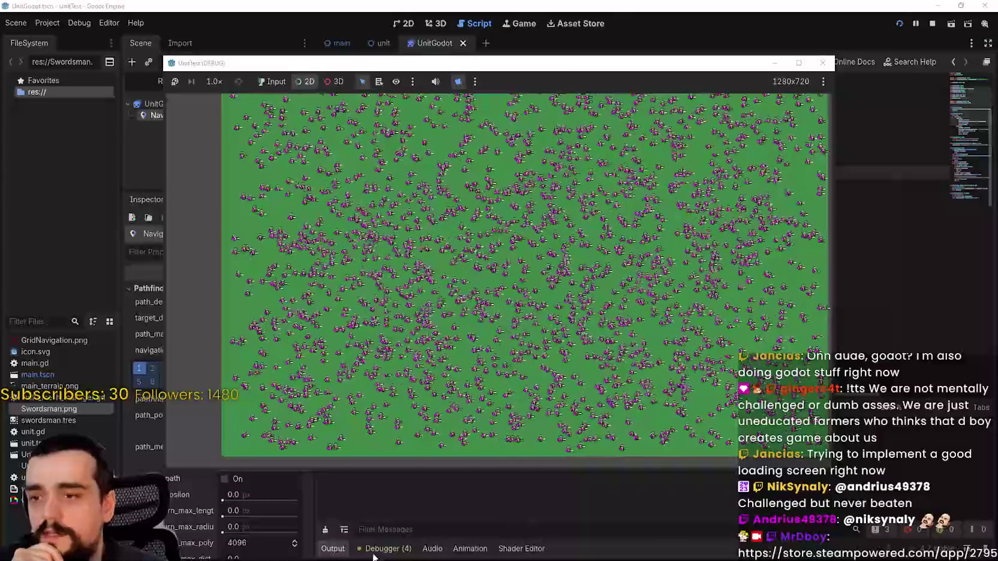
left_click(445, 517)
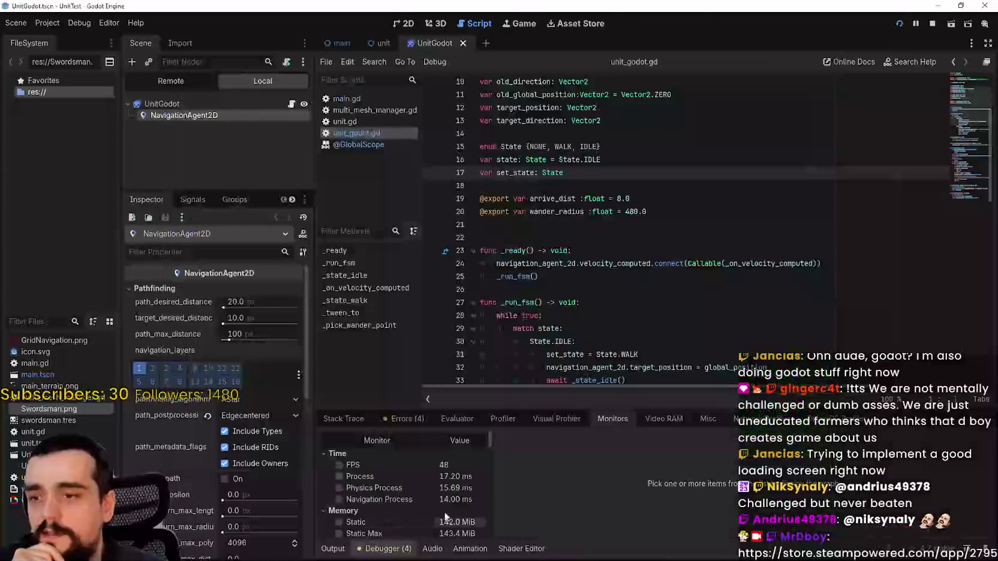
Enable the FPS and Process monitors to graph them
left_click(407, 467)
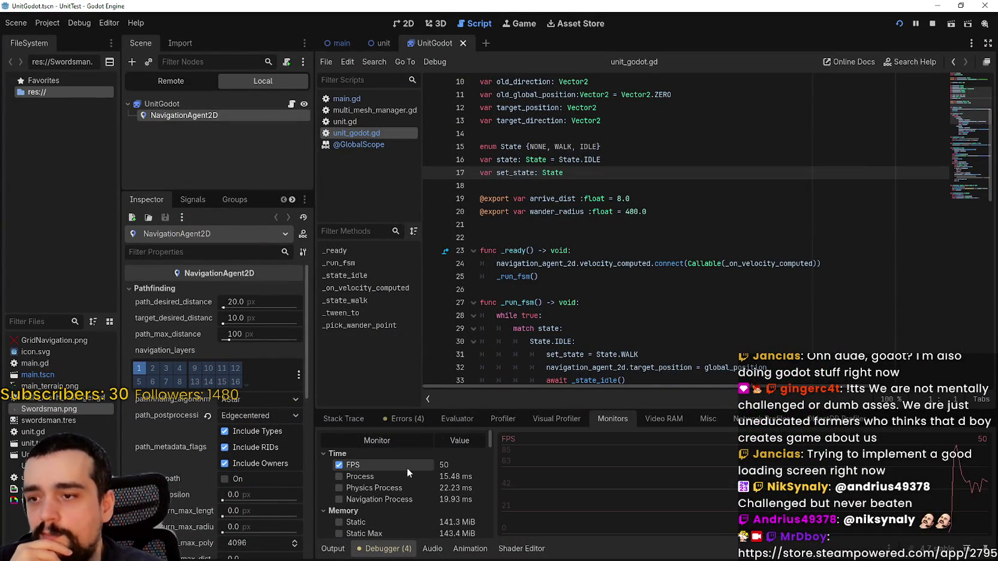
scroll(407, 473, "down", 5)
mouse_move(492, 450)
left_mouse_down()
mouse_move(492, 492)
mouse_move(495, 441)
left_mouse_up()
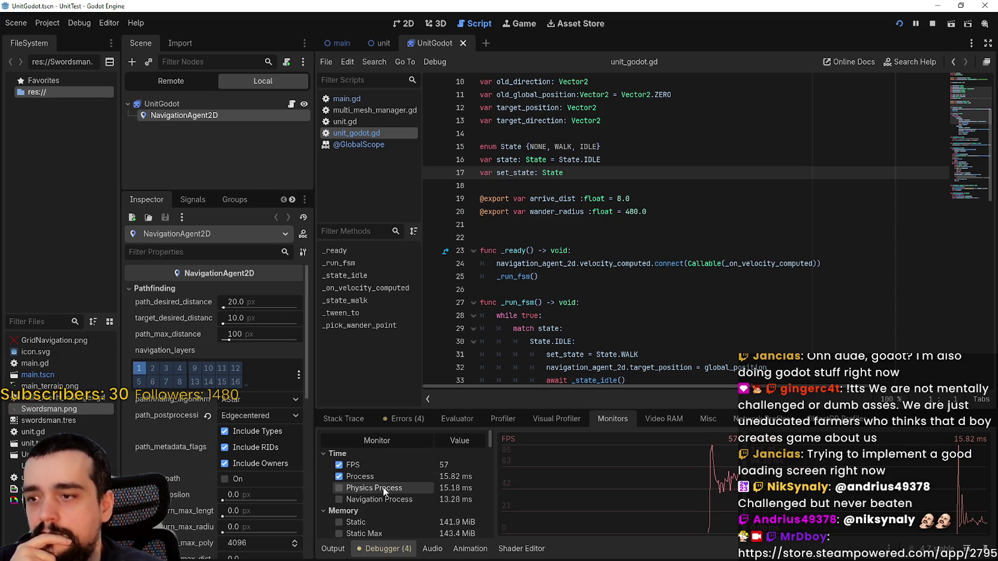
Bring the running swarm game to the front and move its window up and right
key("alt+Tab")
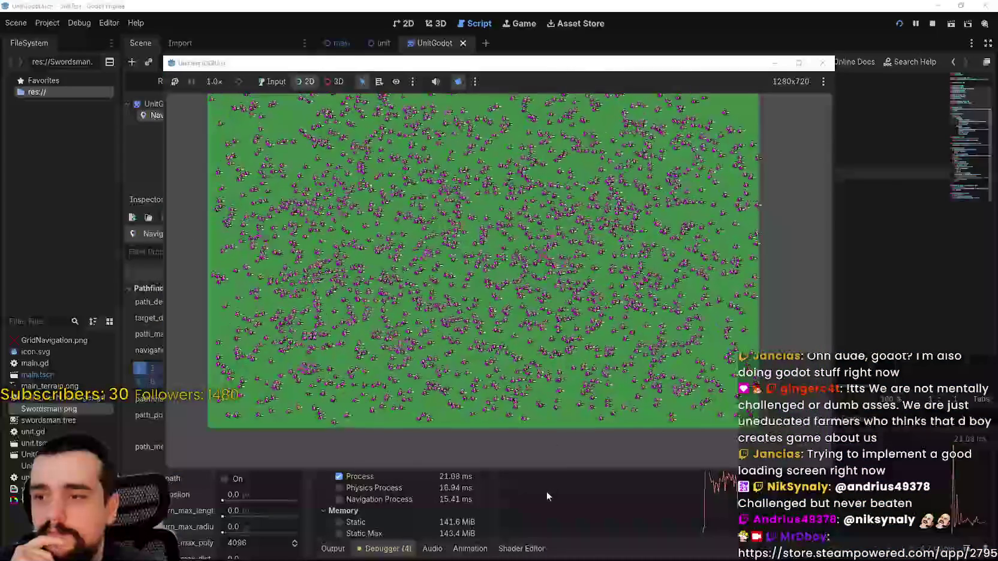
left_click(547, 491)
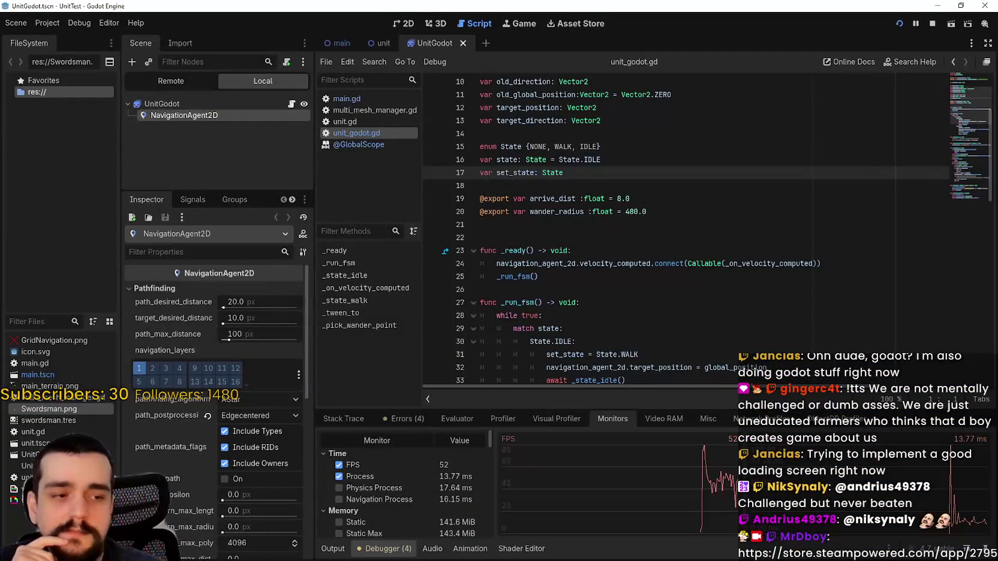
key("alt+Tab")
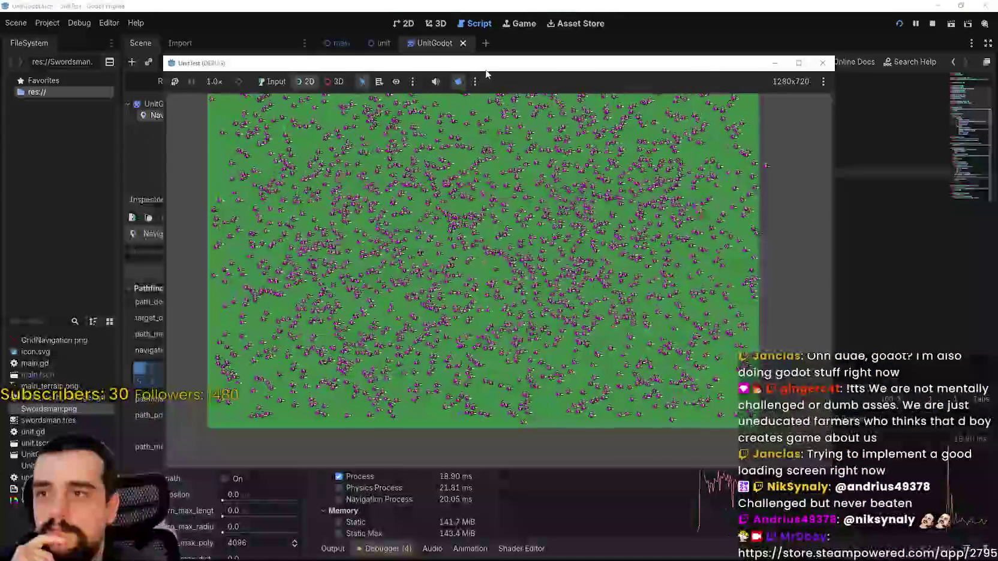
left_click_drag(493, 84, 603, 25)
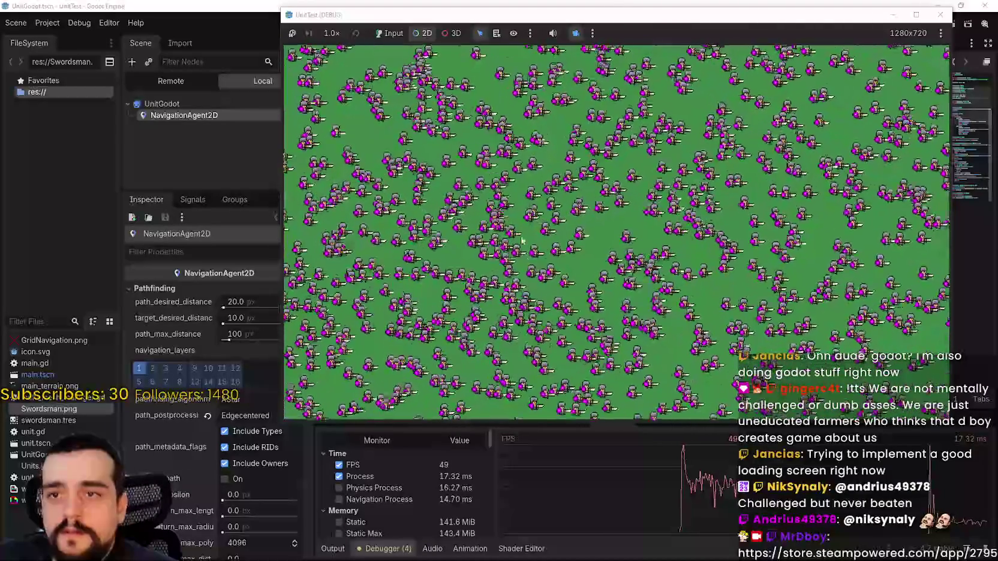
mouse_move(600, 228)
left_mouse_down()
mouse_move(470, 276)
mouse_move(618, 183)
left_mouse_up()
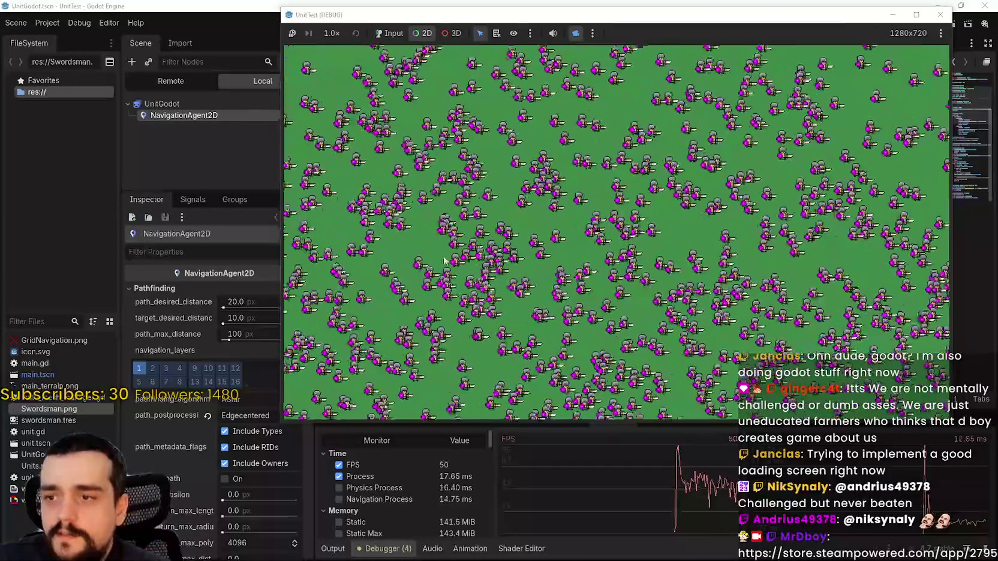
key("Left")
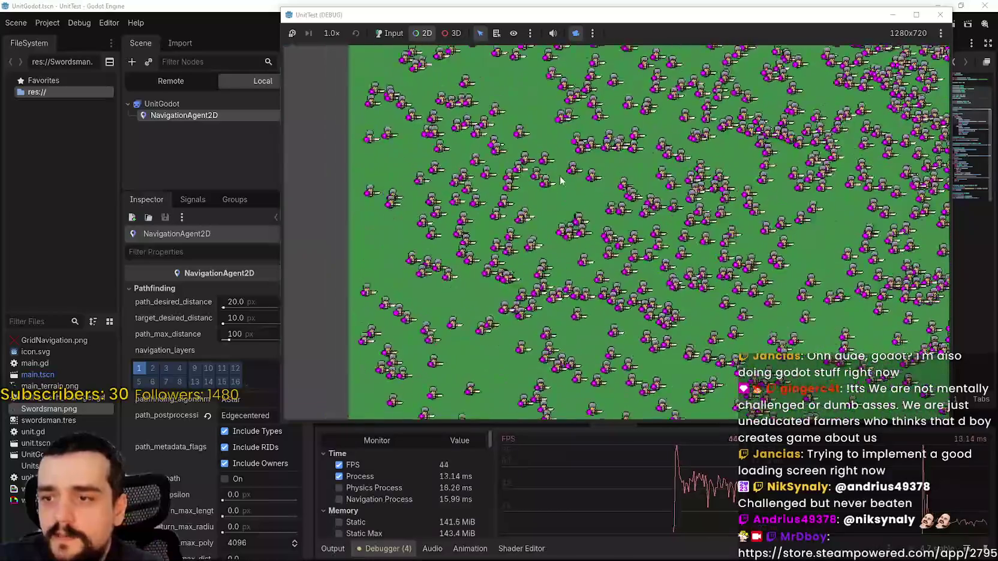
key("Right")
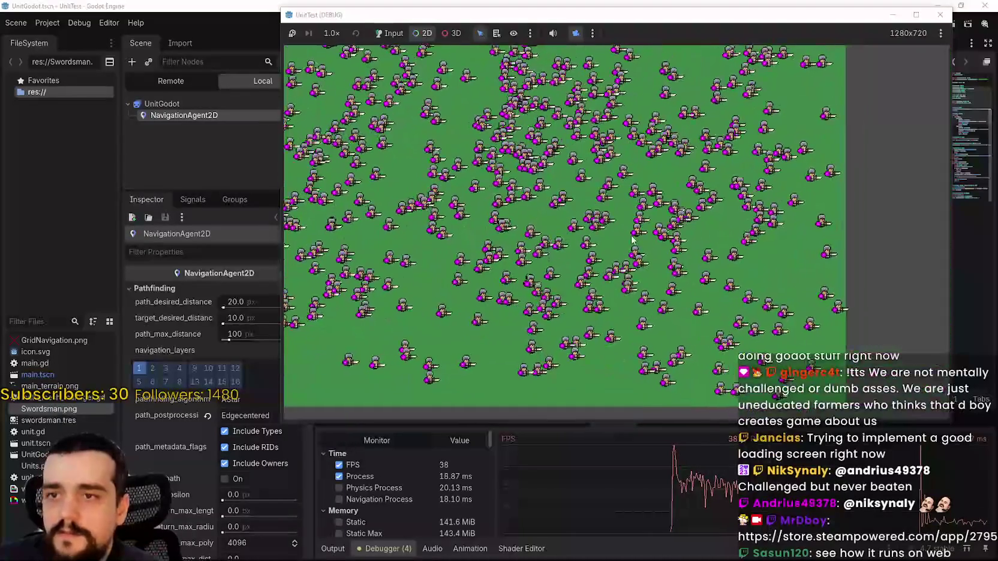
key("Right")
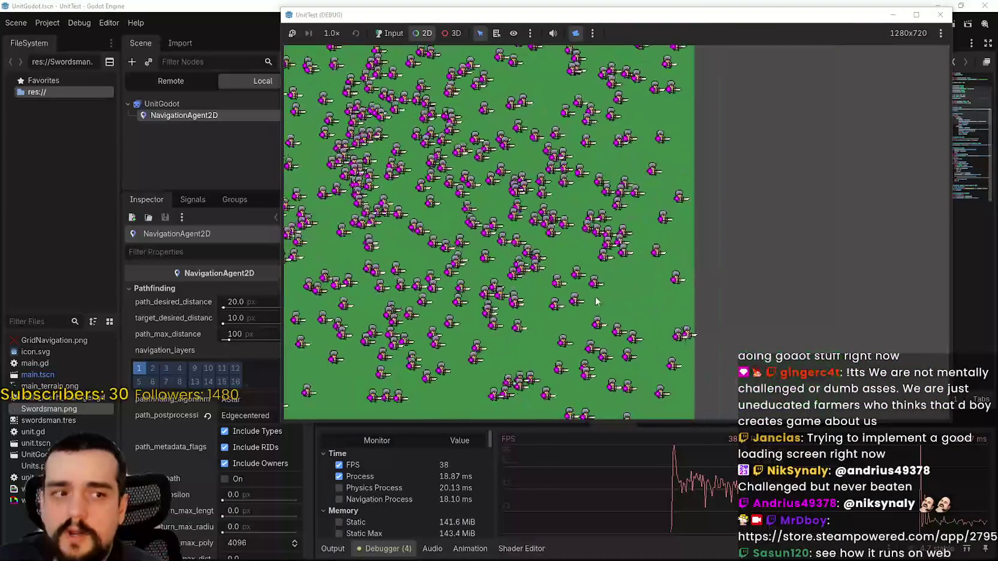
key("Left")
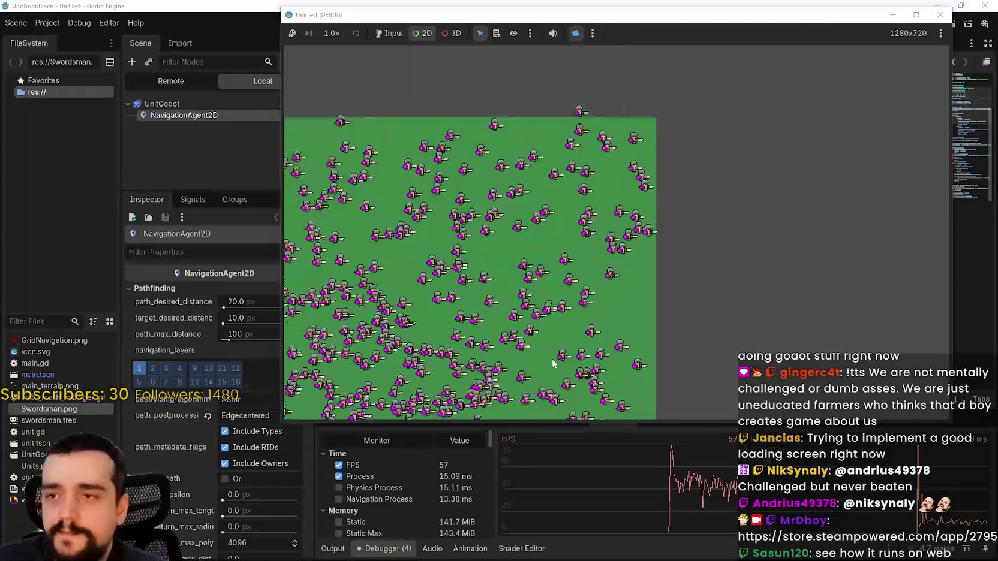
key("Up")
key("Left")
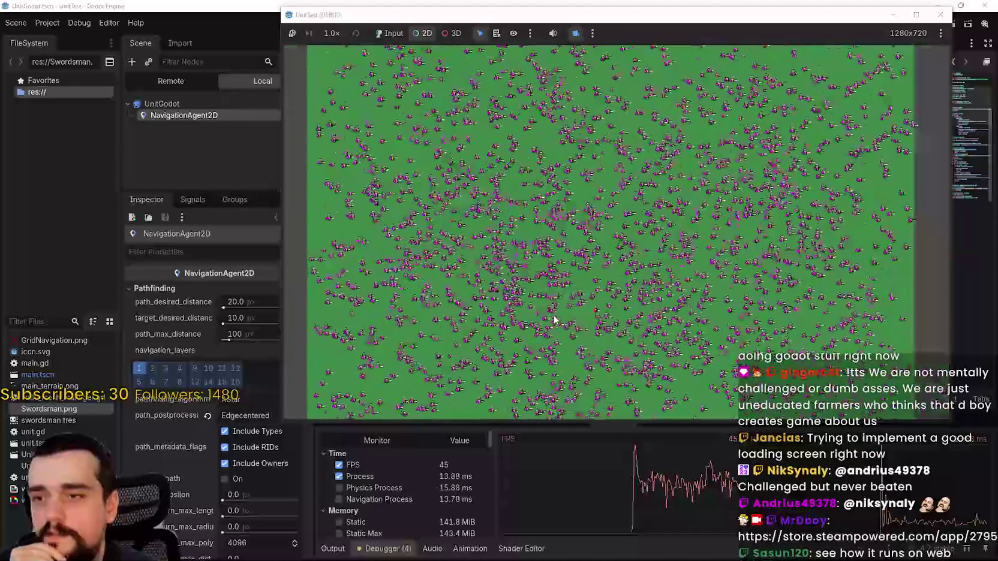
Zoom in and out over the running unit swarm to inspect it
scroll(629, 346, "up", 5)
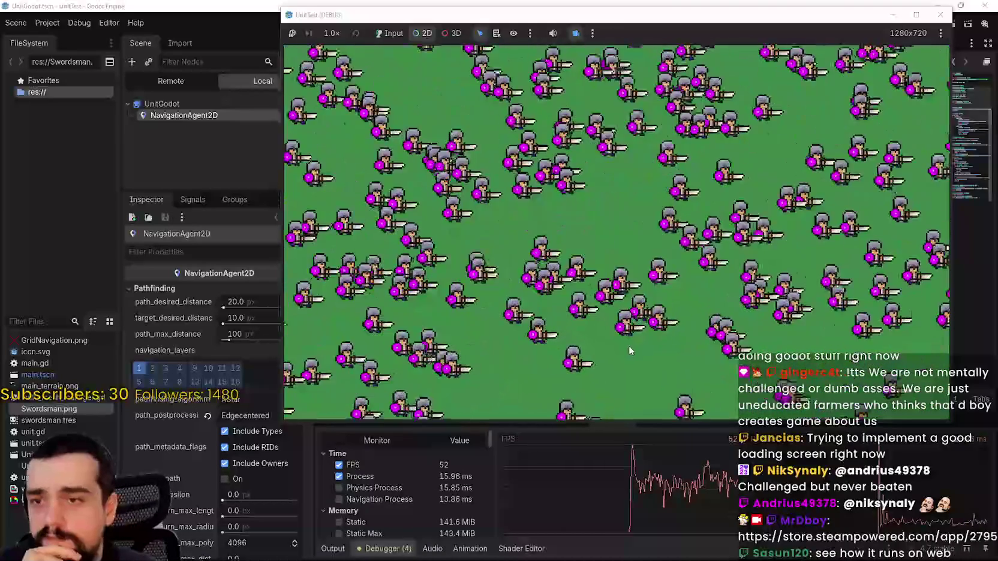
scroll(629, 346, "down", 8)
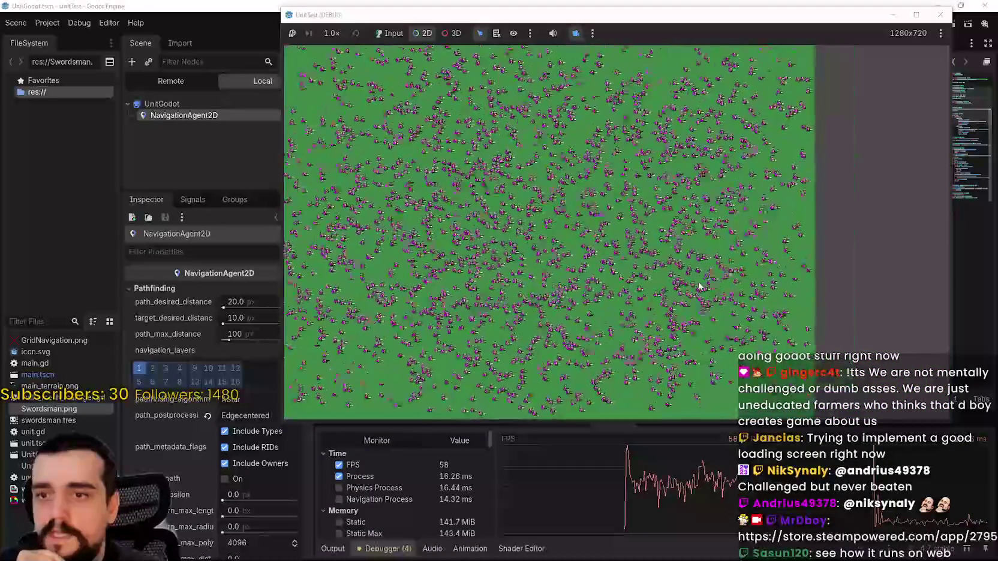
scroll(659, 210, "down", 3)
scroll(731, 189, "up", 4)
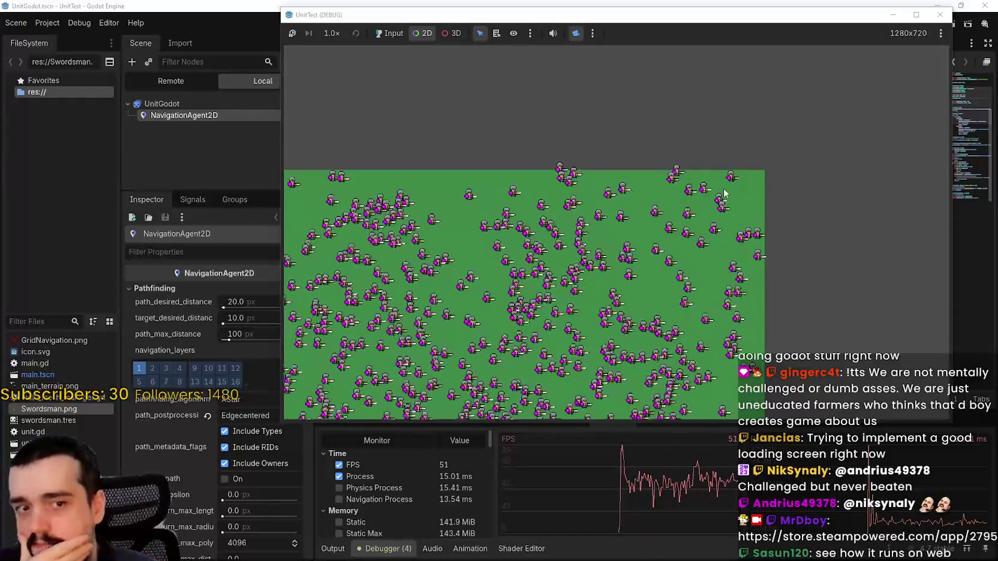
scroll(696, 320, "up", 1)
scroll(695, 320, "down", 4)
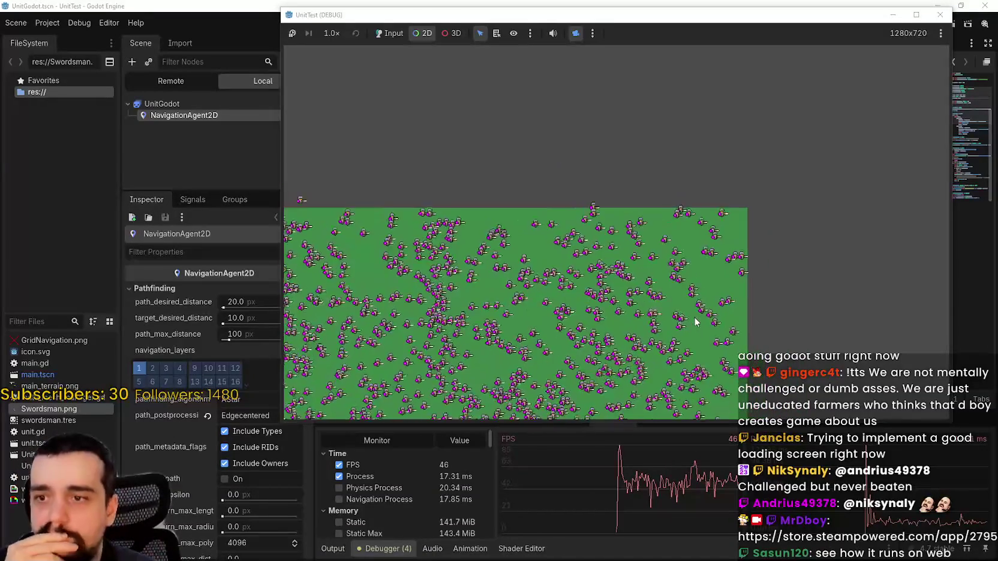
scroll(558, 310, "up", 3)
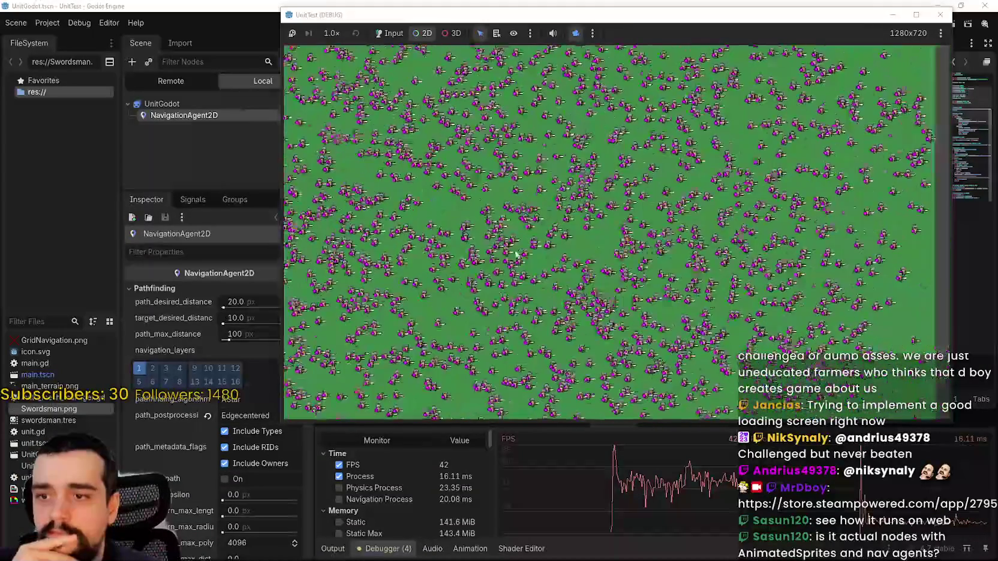
scroll(487, 190, "down", 2)
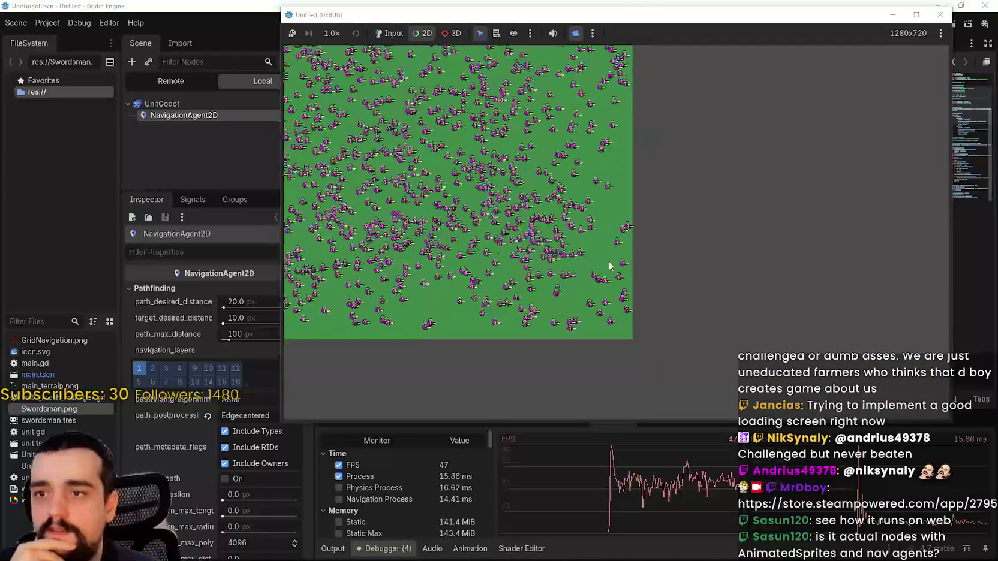
scroll(609, 266, "down", 3)
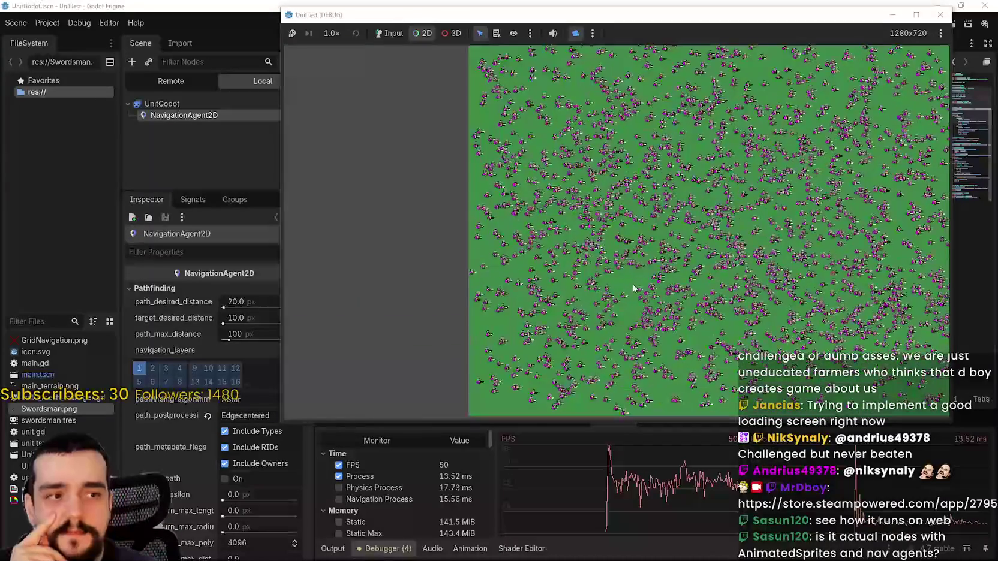
scroll(633, 288, "up", 1)
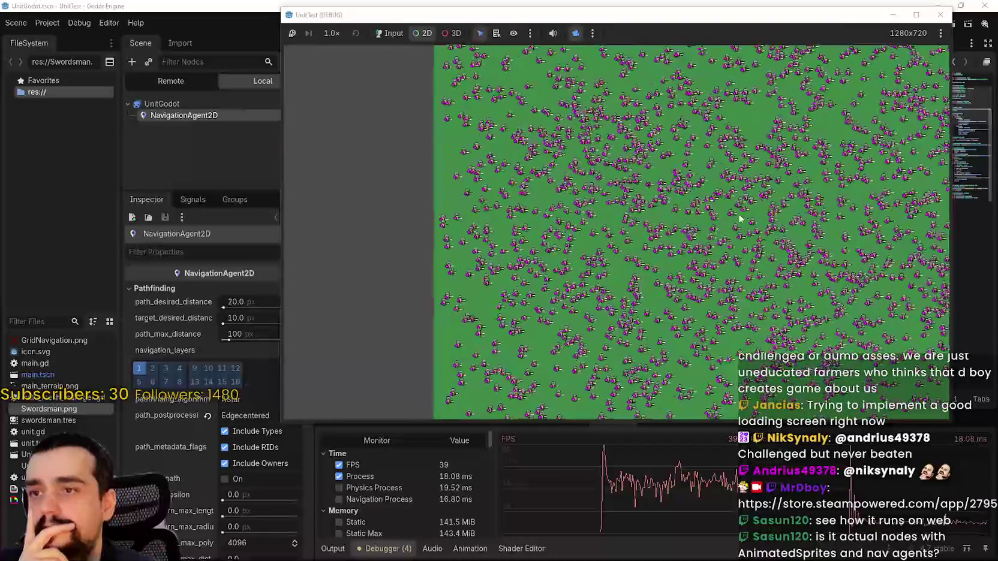
scroll(708, 215, "up", 2)
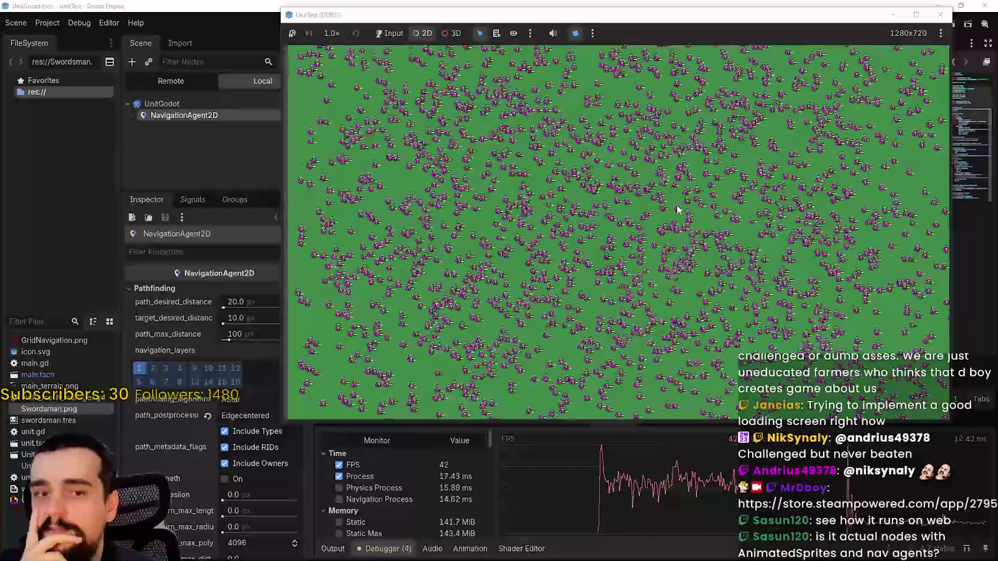
scroll(735, 246, "down", 1)
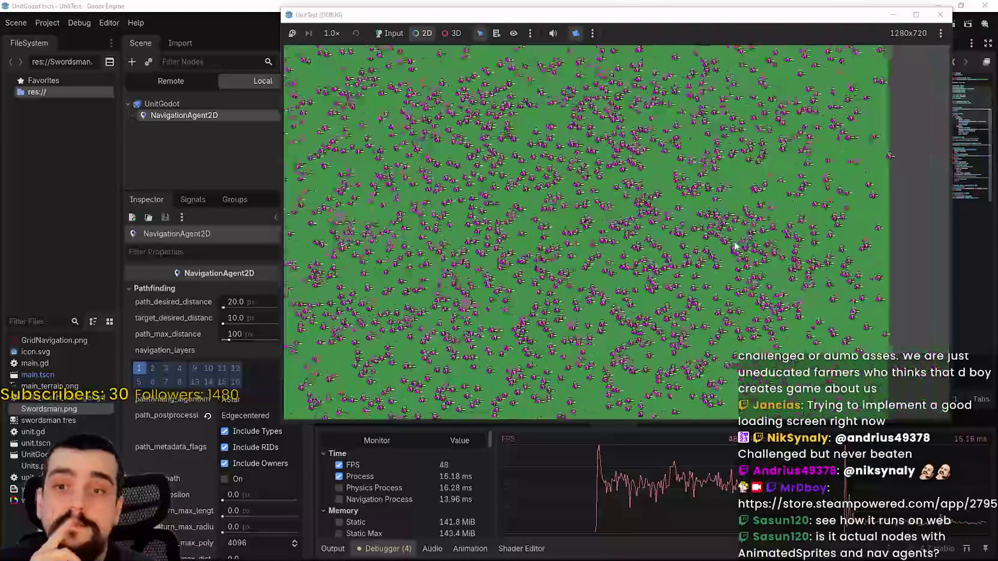
scroll(612, 225, "up", 1)
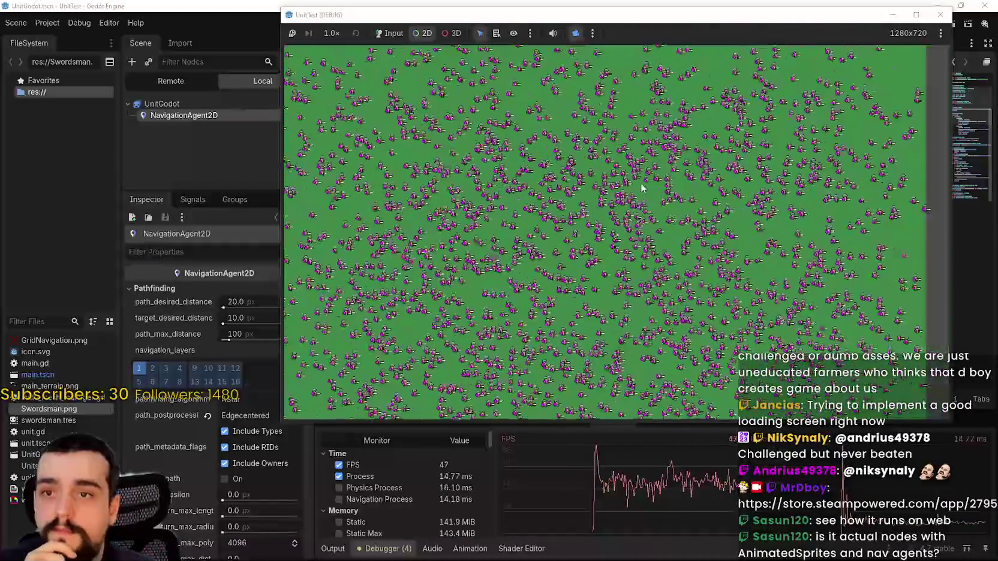
scroll(636, 318, "down", 2)
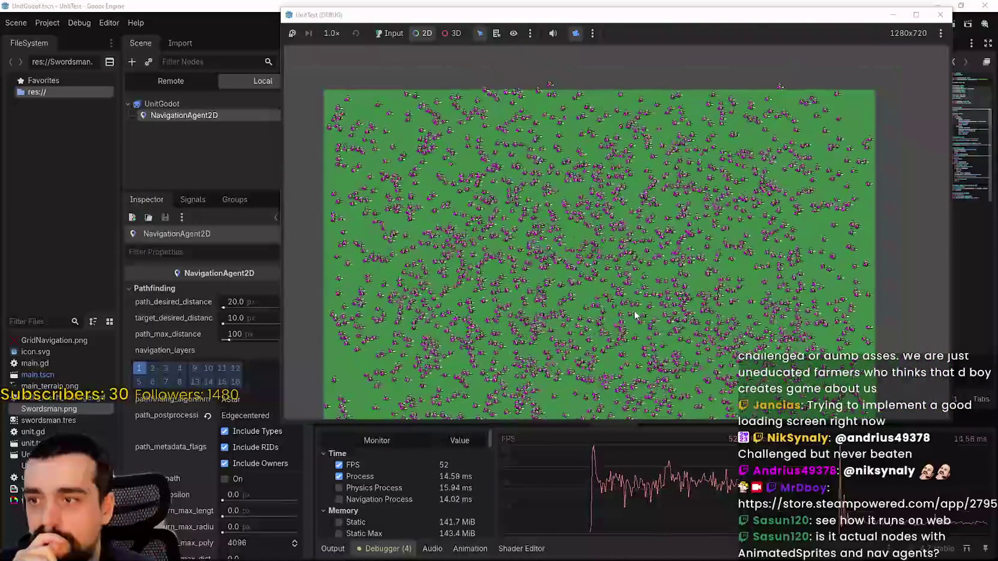
Shift the swarm map up, move the test window aside, and close the UnitTest game
left_click_drag(634, 310, 626, 257)
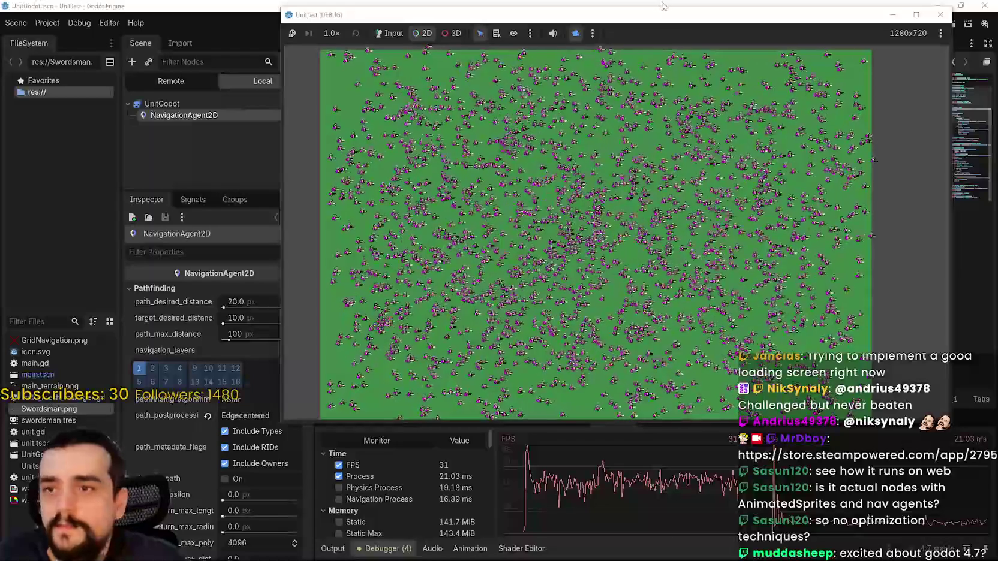
left_click_drag(863, 14, 706, 28)
left_click(783, 28)
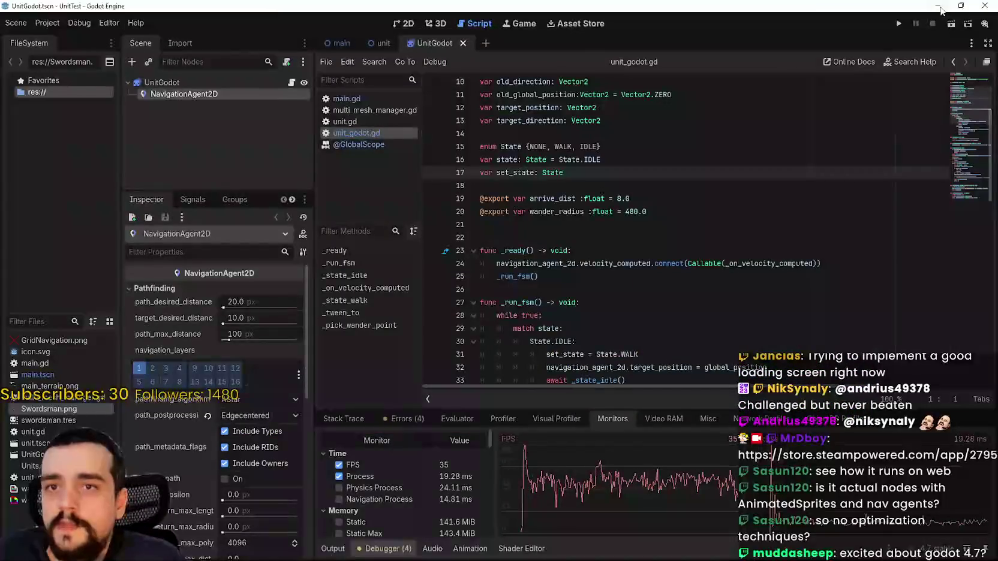
Minimize the UnitTest editor and Steam store page, bringing the Harvest Mage game to front
left_click(940, 7)
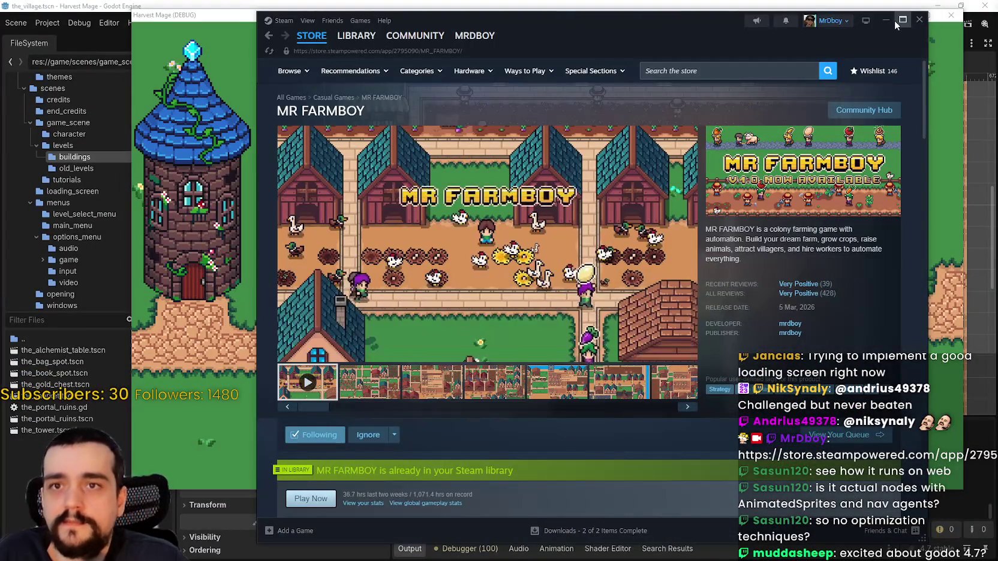
left_click(903, 20)
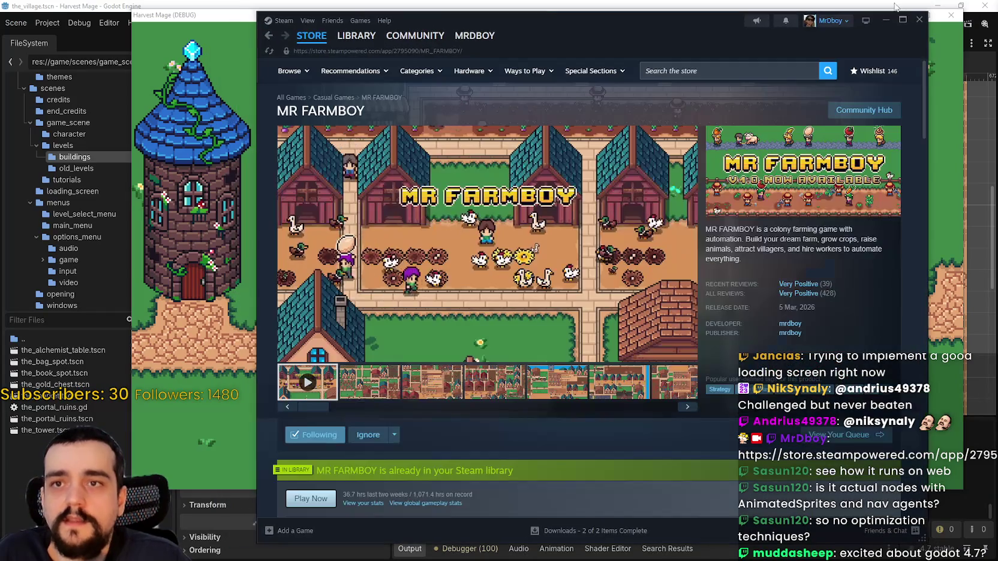
left_click(879, 21)
left_click(712, 312)
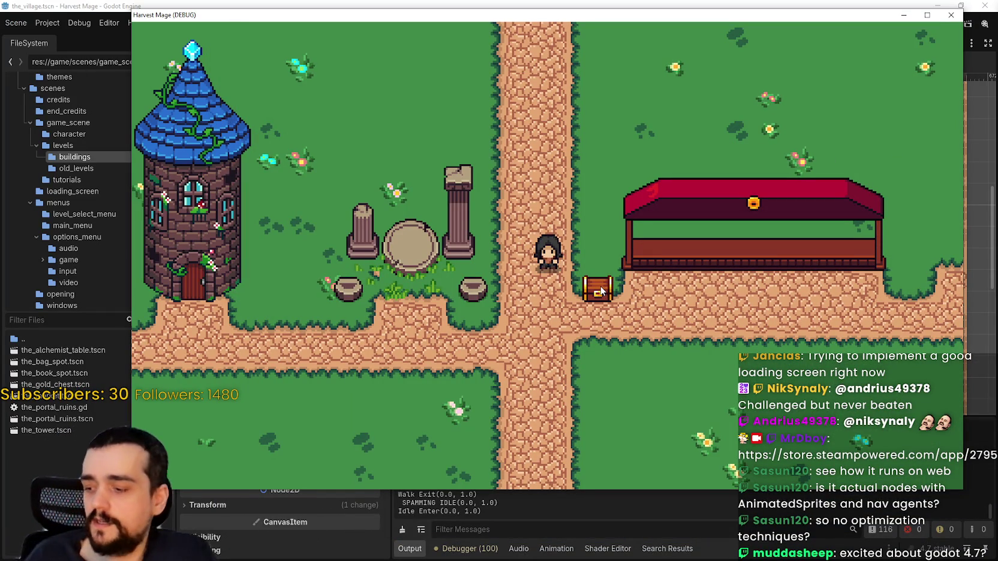
Walk the character past the chest into the pavilion, behind its counter, and back to the road
left_click(600, 292)
key("Up")
key("Right")
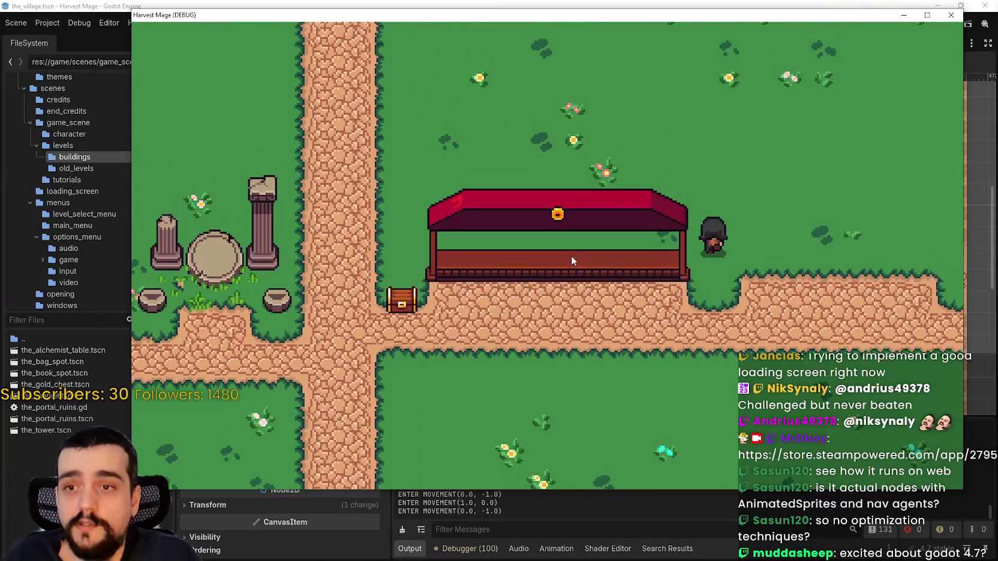
key("Left")
key("Down")
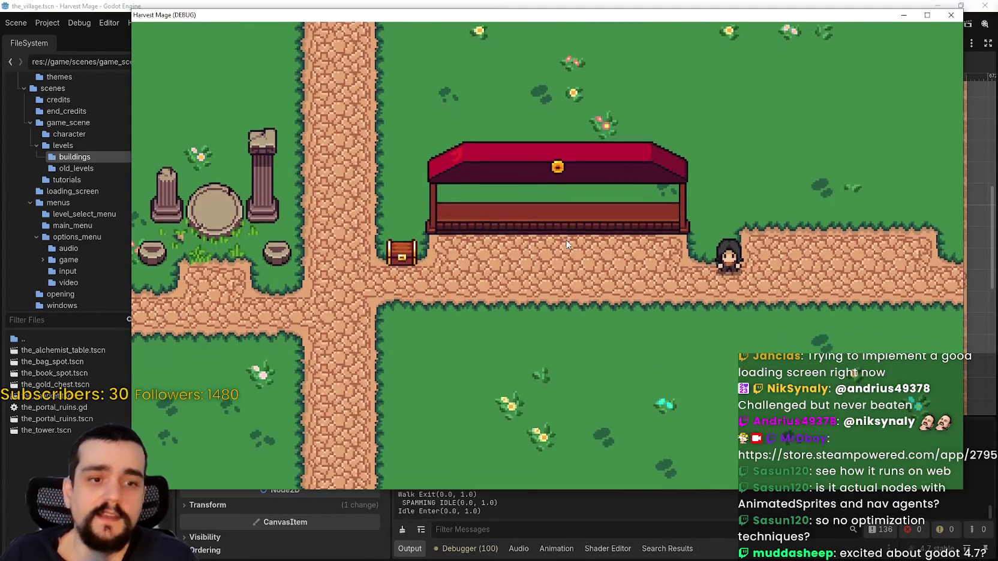
key("Left")
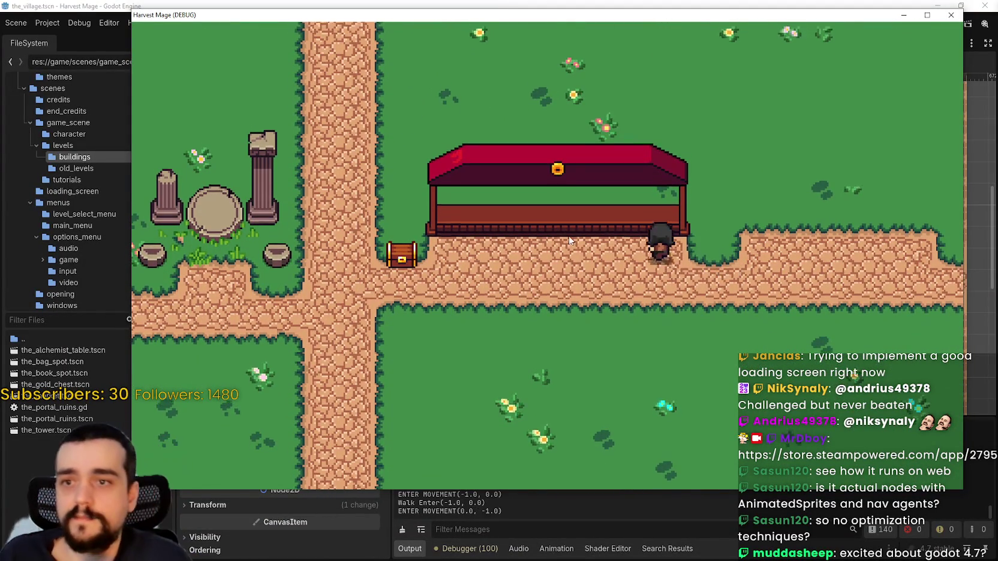
key("Up")
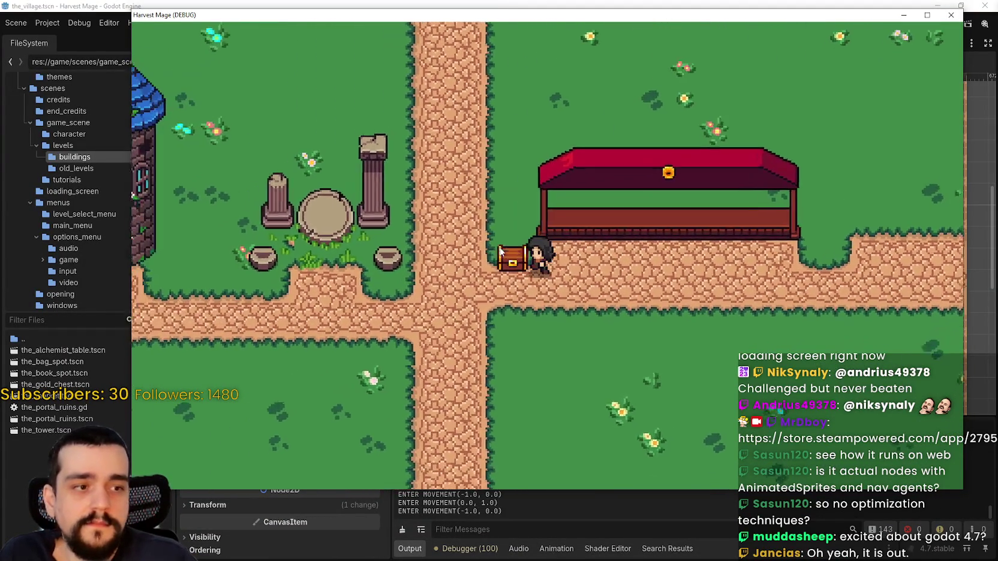
key("Right")
key("Down")
key("Right")
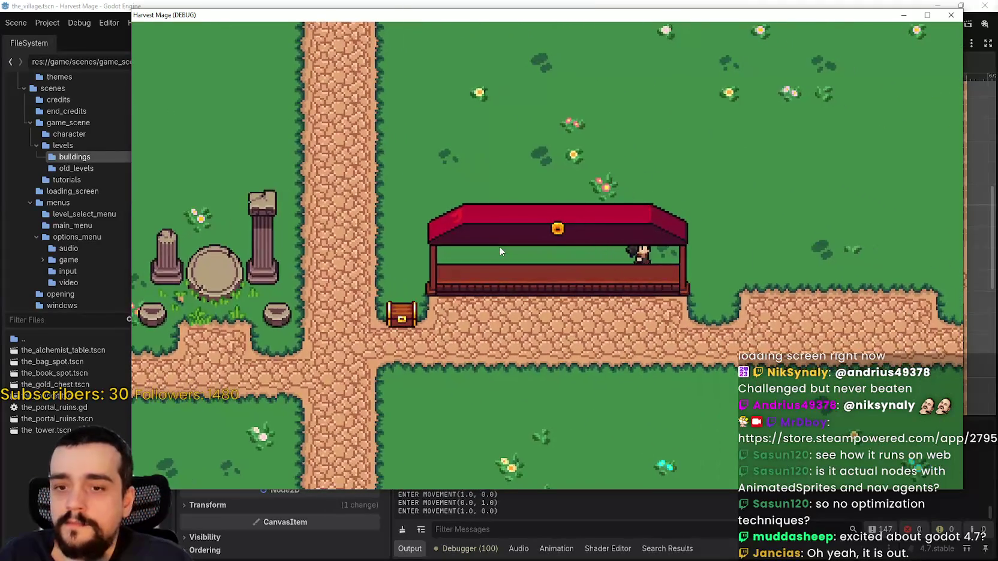
key("Down")
key("Left")
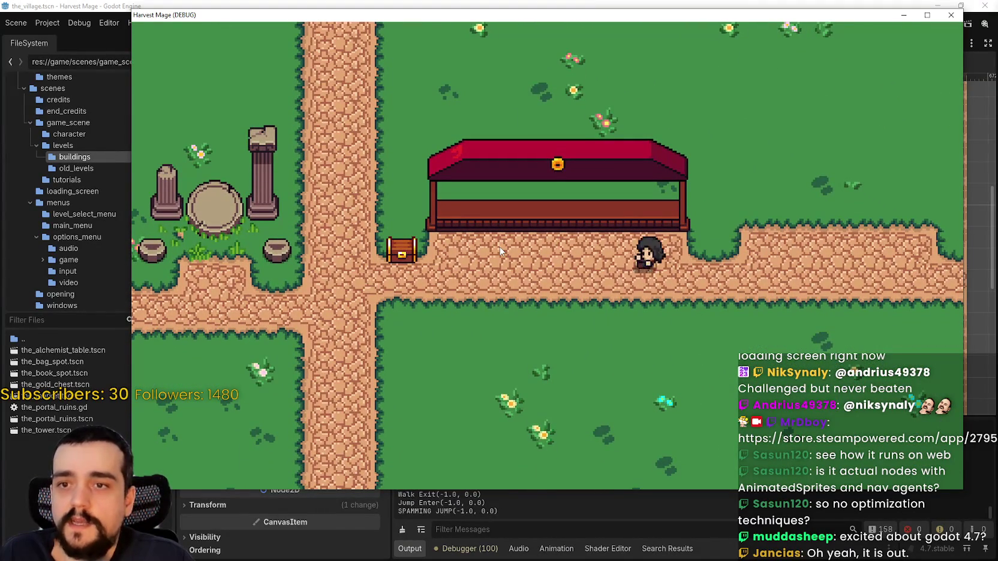
Go through the portal ruins to the forest and back, jumping along the road, then switch to Aseprite
key("Up")
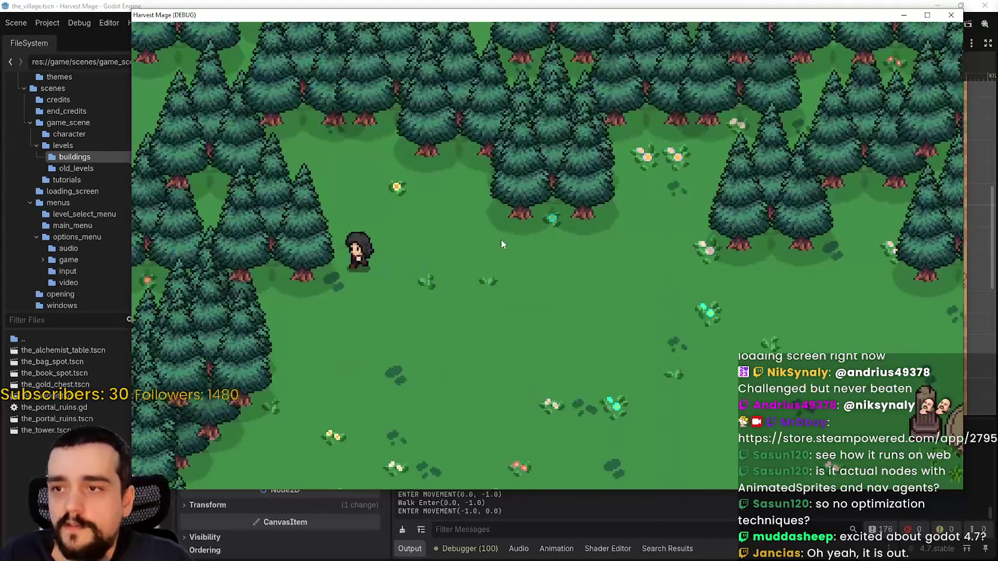
key("Right")
key("space")
key("Down")
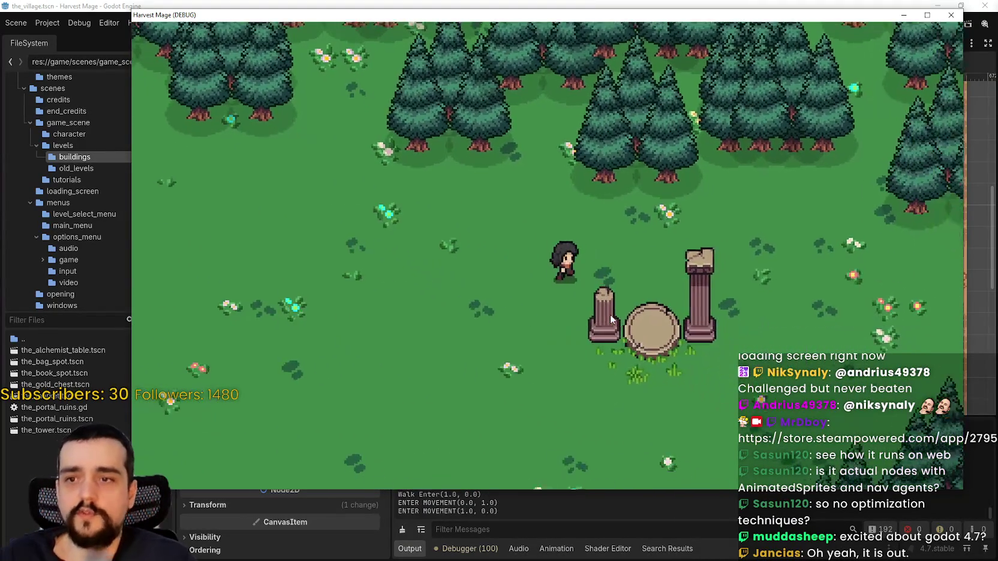
key("Right")
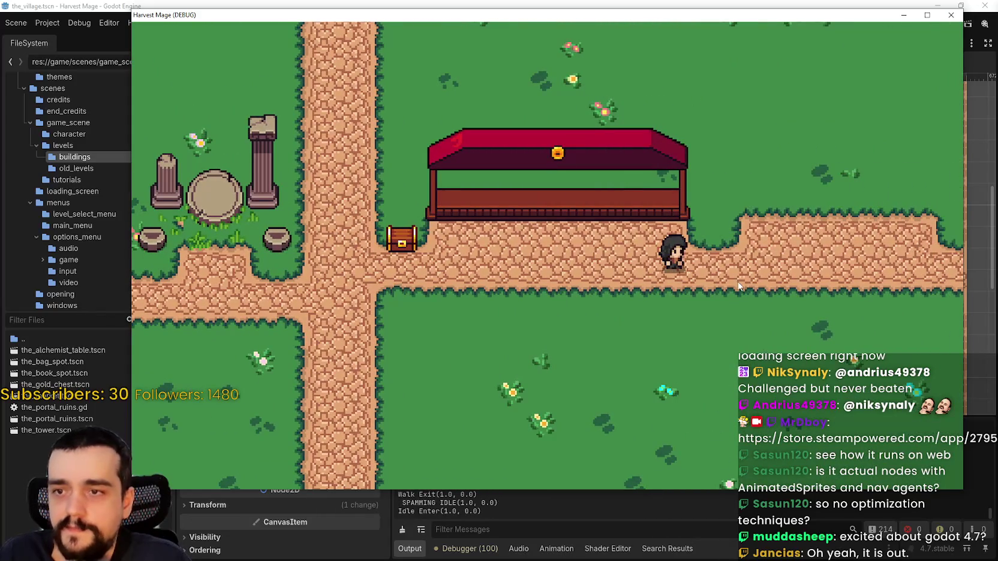
key("Left")
key("space")
key("Down")
key("Left")
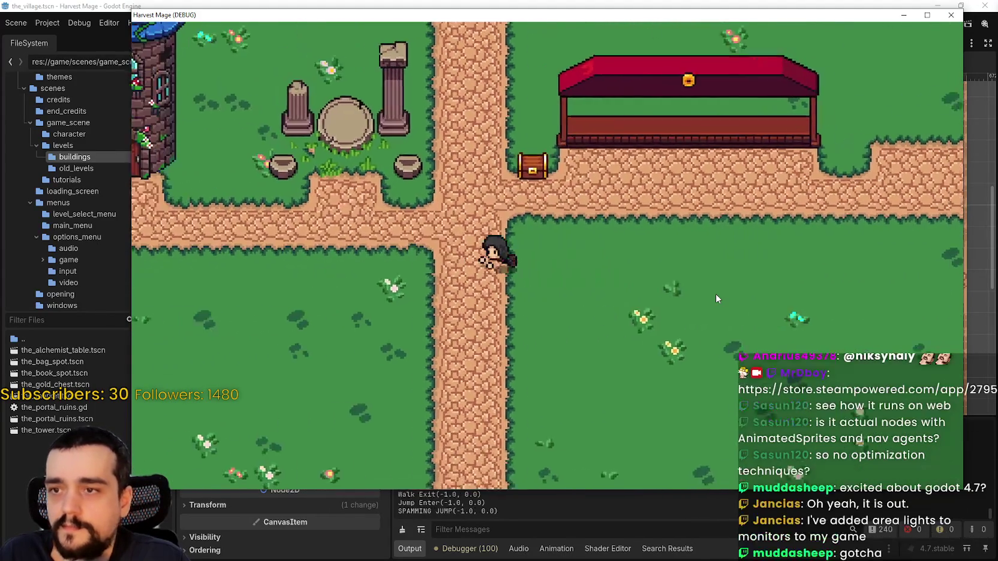
key("Right")
key("space")
key("Right")
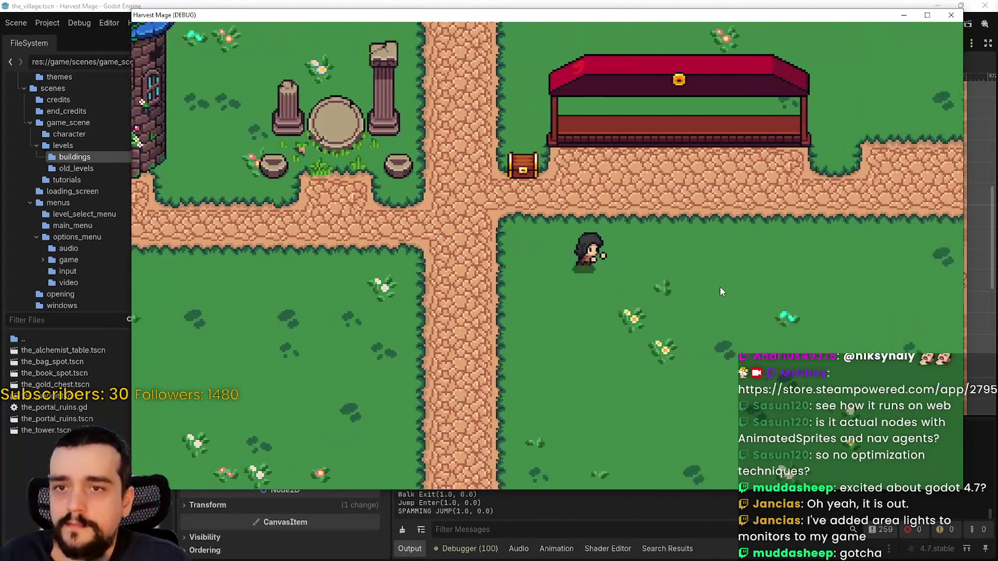
key("Up")
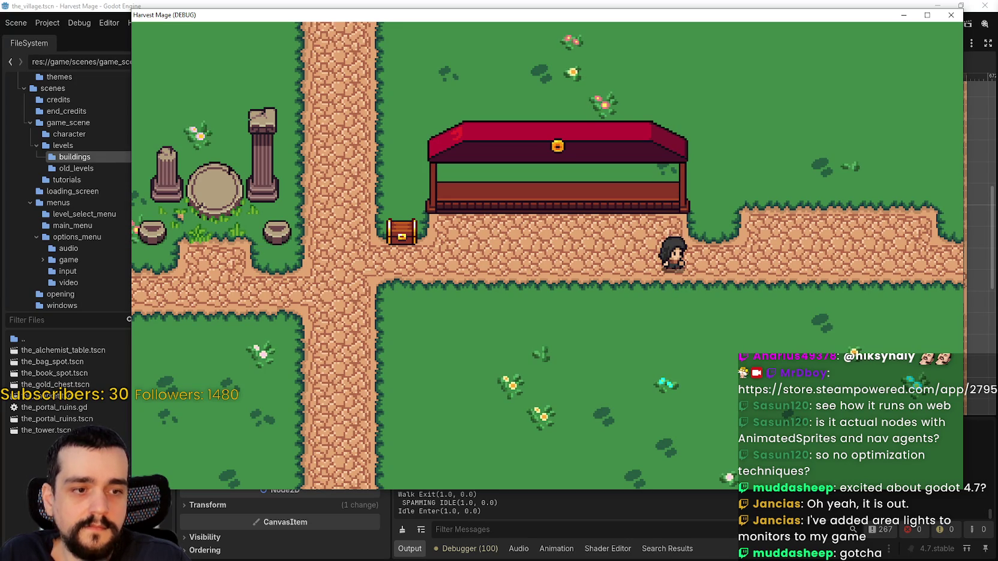
key("alt+Tab")
Zoom around the atlas and shrink the timeline to enlarge the canvas area
scroll(538, 262, "down", 3)
scroll(539, 263, "up", 4)
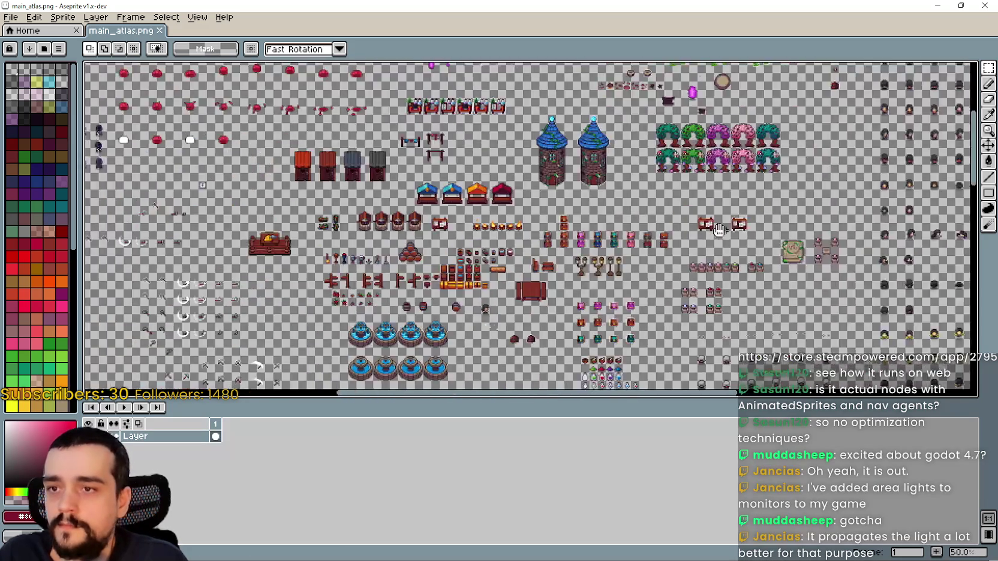
scroll(459, 280, "left", 3)
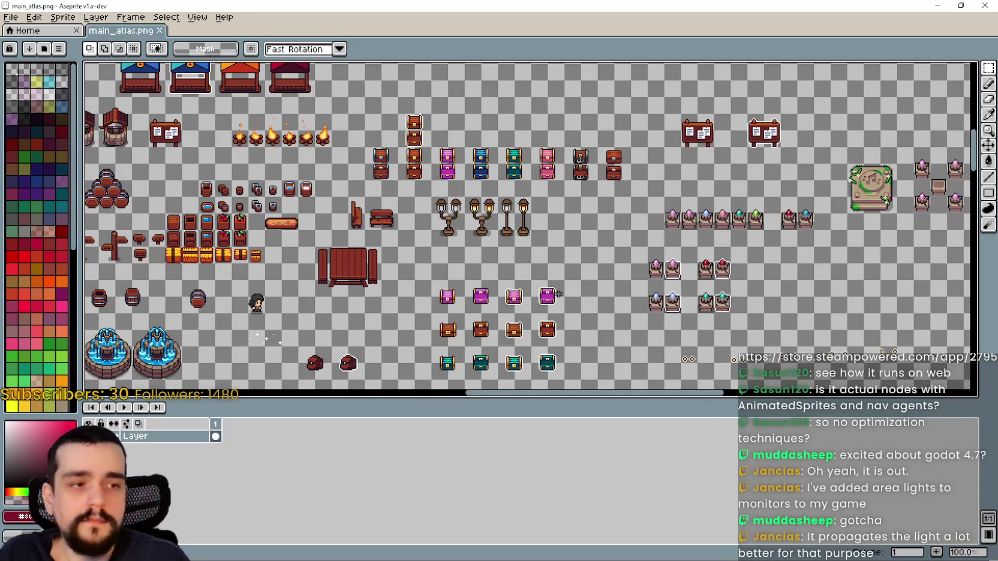
scroll(558, 294, "down", 2)
scroll(556, 174, "down", 3)
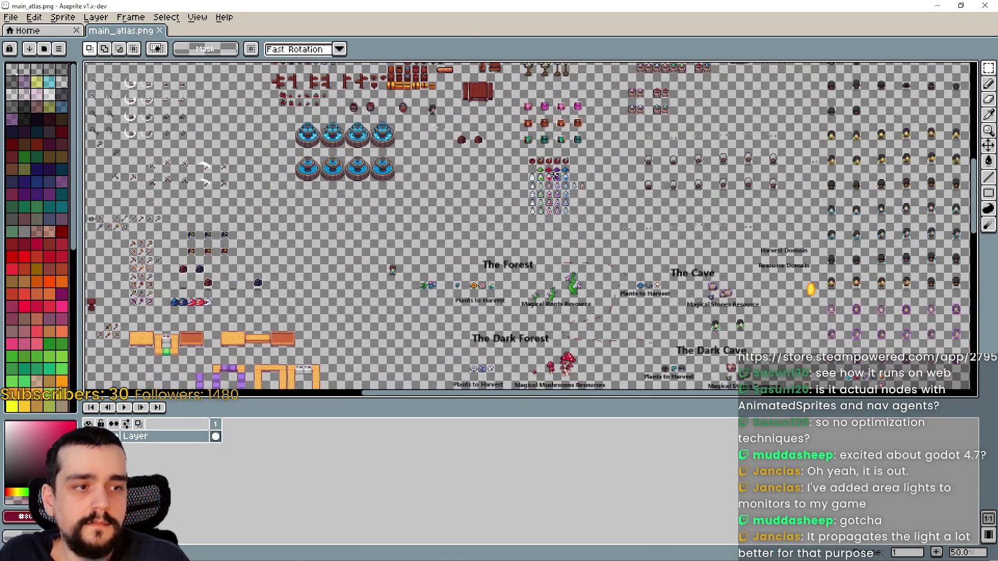
scroll(551, 156, "down", 3)
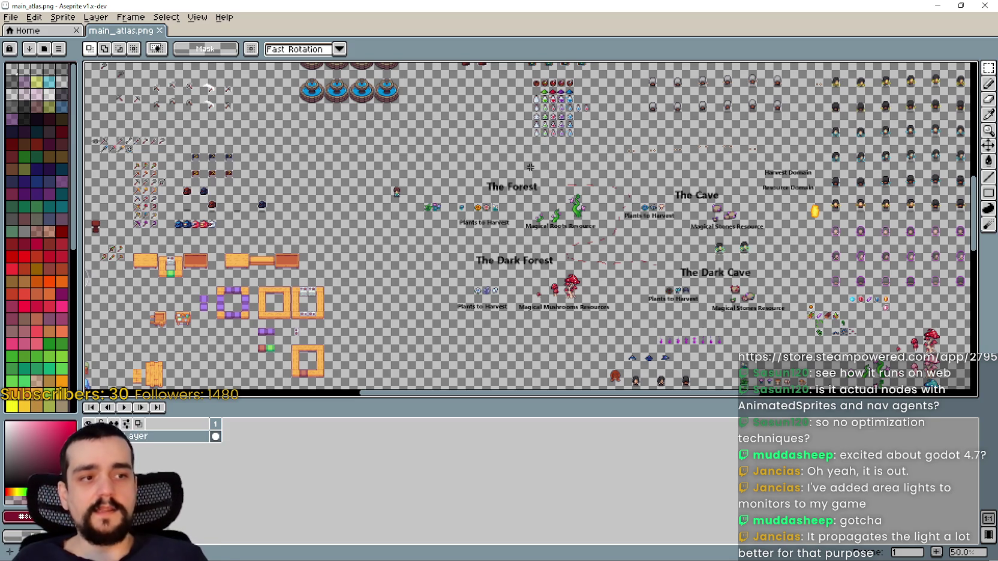
scroll(538, 180, "up", 3)
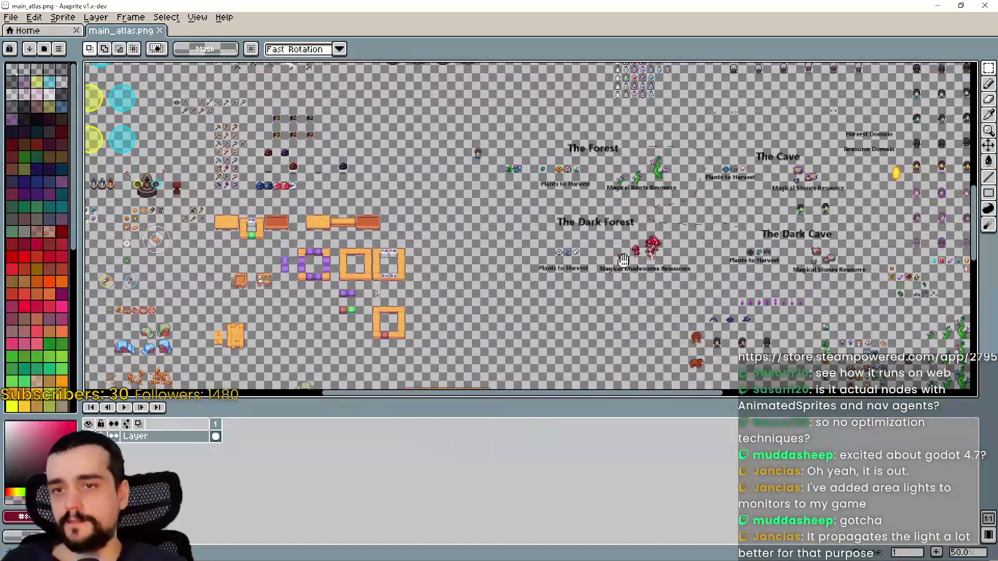
scroll(585, 180, "up", 2)
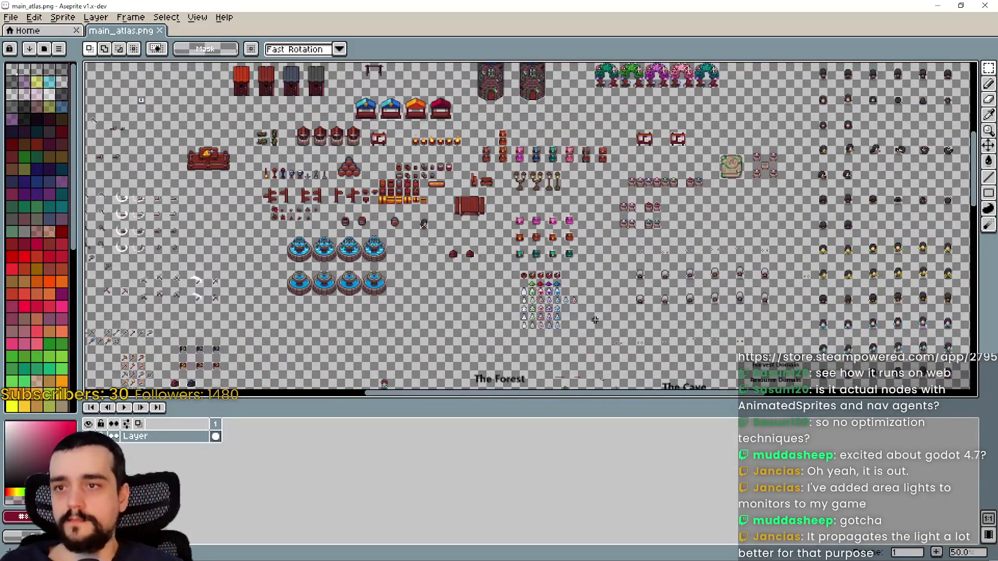
scroll(591, 165, "up", 5)
scroll(591, 165, "left", 5)
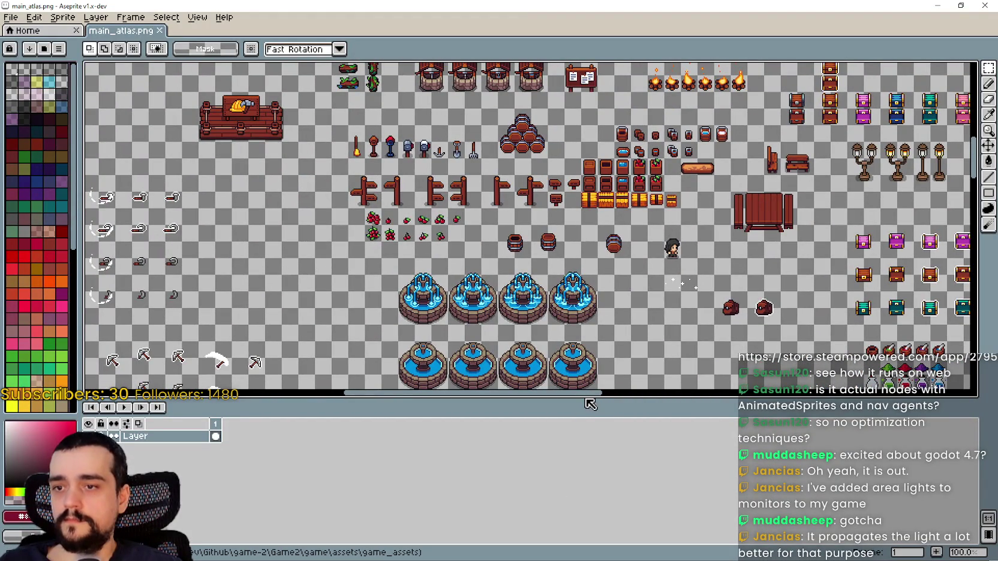
left_click_drag(587, 400, 586, 454)
Pan across the atlas to the treasure chests and marquee-select the row of chest sprites
scroll(528, 252, "up", 3)
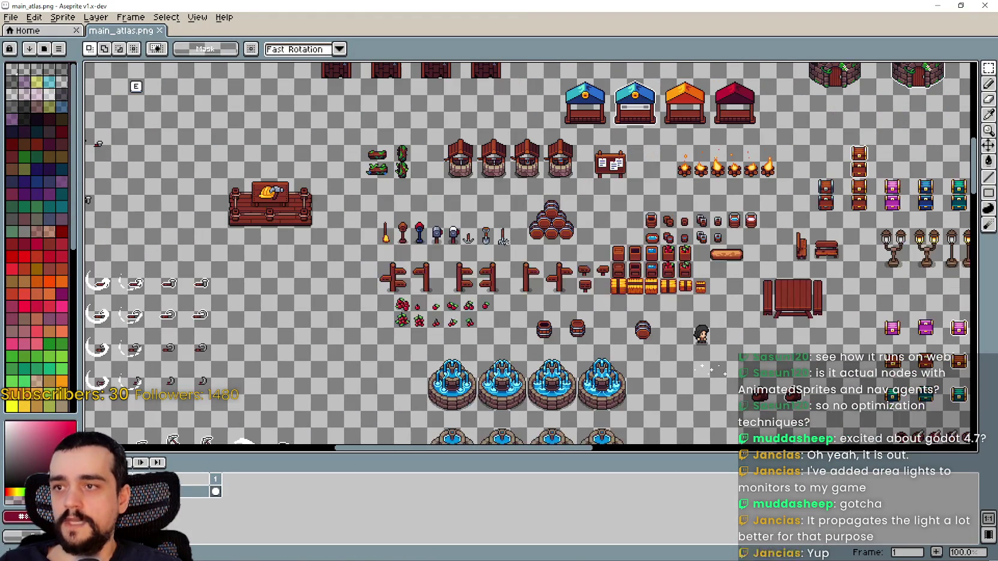
left_click_drag(558, 229, 470, 278)
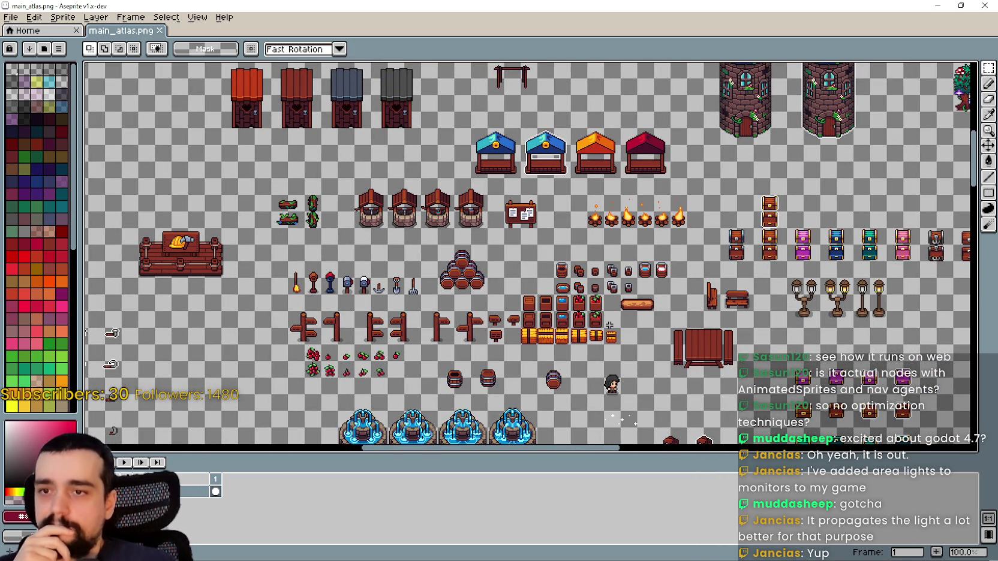
left_click_drag(678, 320, 554, 309)
left_click_drag(762, 290, 653, 288)
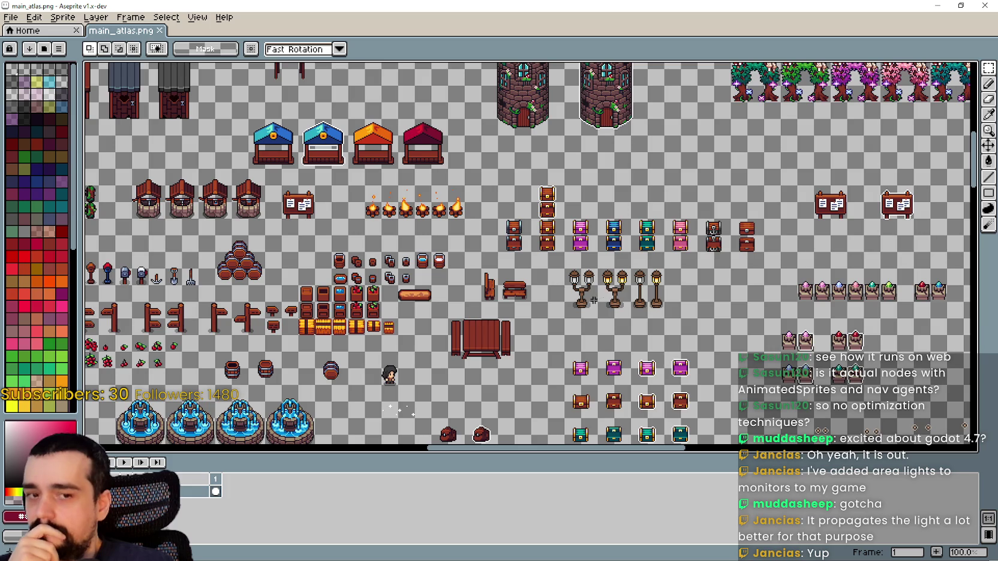
scroll(107, 229, "up", 1)
scroll(482, 295, "down", 1)
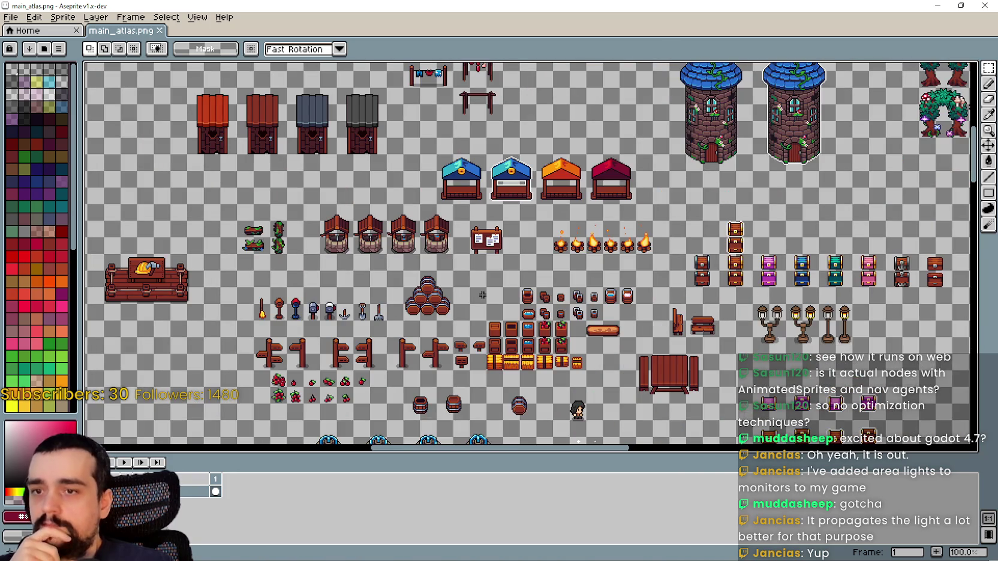
scroll(579, 309, "up", 1)
scroll(729, 285, "down", 2)
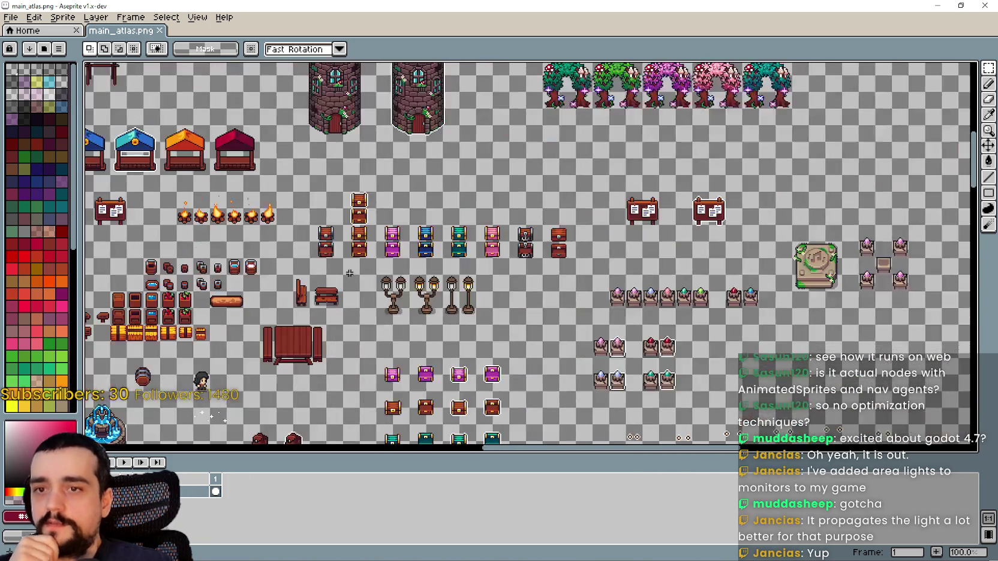
scroll(392, 266, "up", 1)
scroll(393, 266, "up", 1)
scroll(456, 258, "down", 1)
scroll(324, 252, "up", 1)
scroll(375, 247, "down", 1)
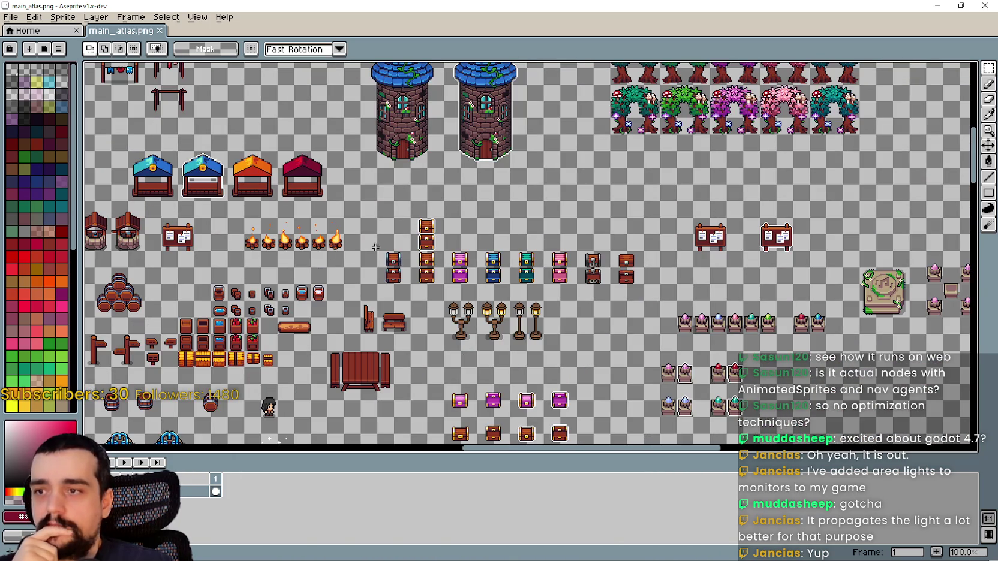
mouse_move(377, 269)
left_mouse_down()
mouse_move(432, 229)
mouse_move(646, 217)
left_mouse_up()
scroll(609, 246, "up", 1)
scroll(645, 222, "down", 1)
scroll(384, 231, "up", 2)
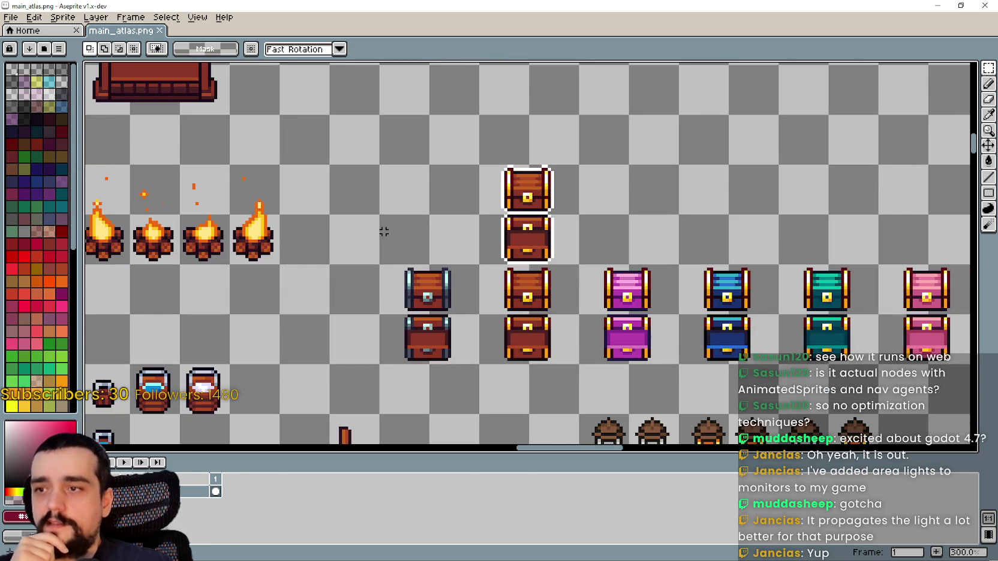
mouse_move(400, 276)
left_mouse_down()
mouse_move(631, 183)
mouse_move(918, 180)
left_mouse_up()
scroll(873, 226, "down", 1)
scroll(873, 227, "down", 1)
left_click_drag(546, 234, 670, 321)
left_click_drag(475, 292, 590, 297)
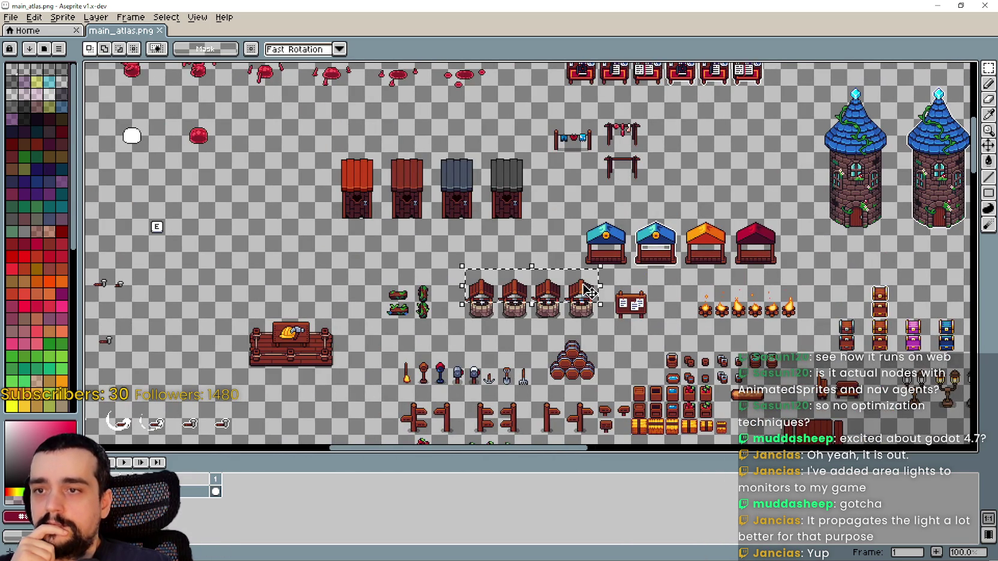
scroll(580, 287, "up", 2)
left_click_drag(672, 345, 783, 231)
scroll(770, 271, "down", 2)
mouse_move(878, 272)
left_mouse_down()
mouse_move(523, 285)
mouse_move(536, 327)
mouse_move(540, 303)
mouse_move(332, 256)
left_mouse_up()
left_click_drag(258, 238, 461, 288)
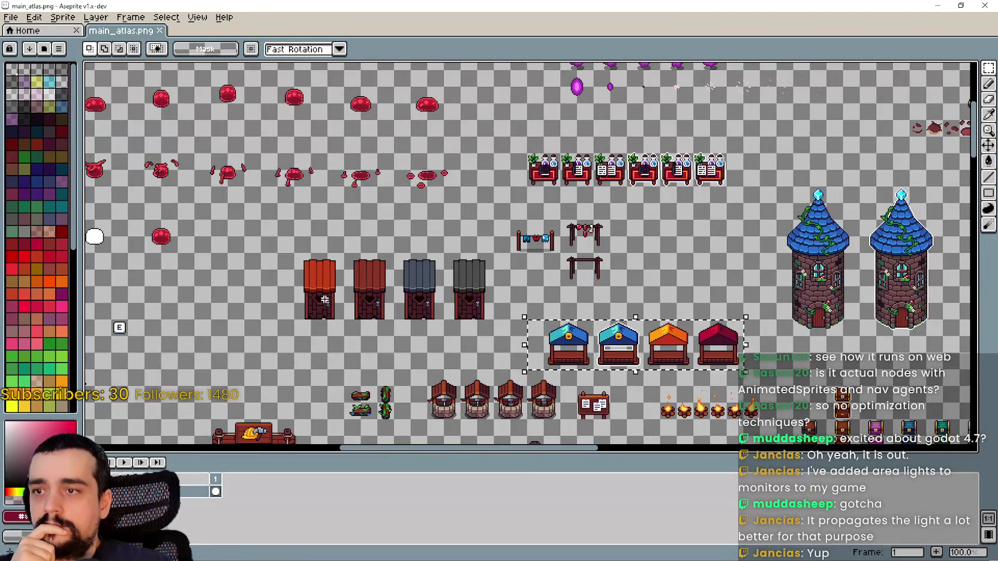
key("ctrl+d")
mouse_move(702, 211)
left_mouse_down()
mouse_move(521, 257)
mouse_move(342, 328)
mouse_move(208, 189)
left_mouse_up()
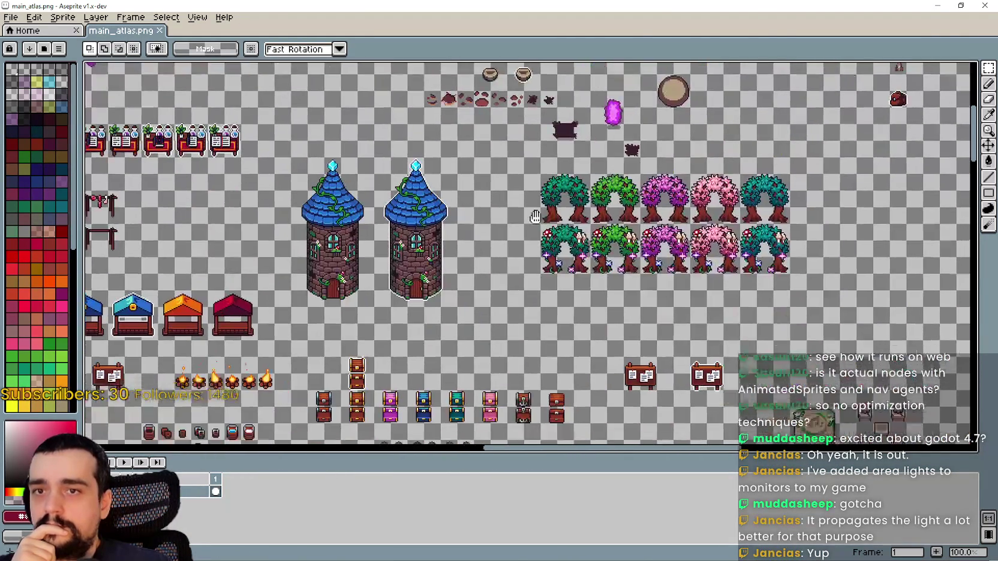
mouse_move(705, 398)
left_mouse_down()
mouse_move(560, 365)
mouse_move(605, 298)
left_mouse_up()
scroll(703, 218, "up", 1)
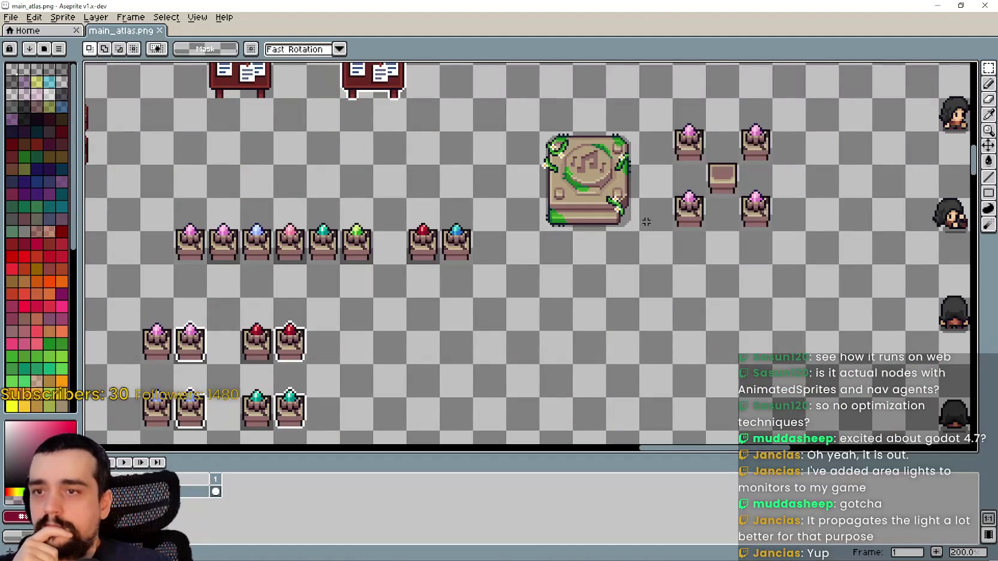
scroll(467, 231, "down", 3)
scroll(571, 316, "up", 2)
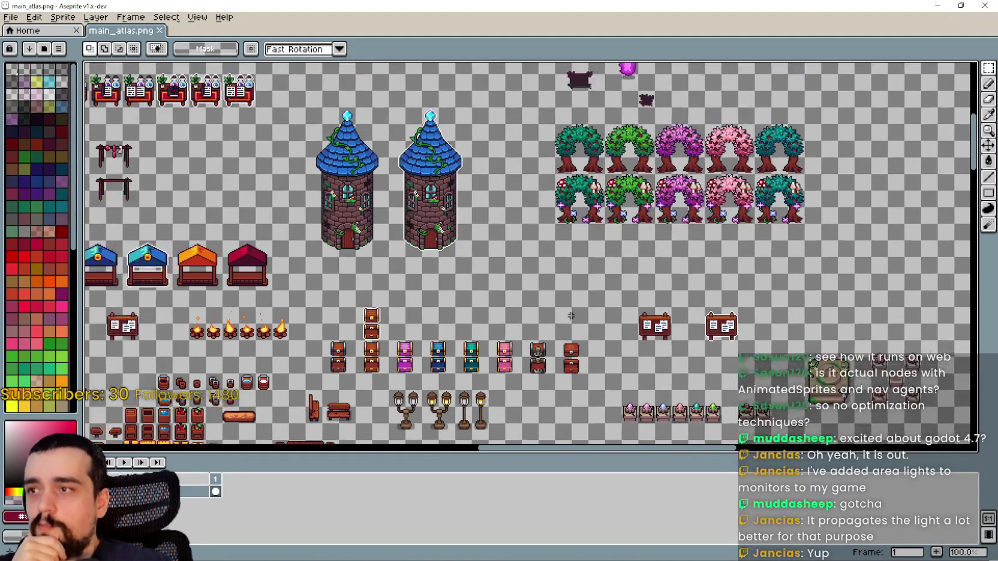
mouse_move(523, 290)
left_mouse_down()
mouse_move(706, 313)
mouse_move(740, 235)
left_mouse_up()
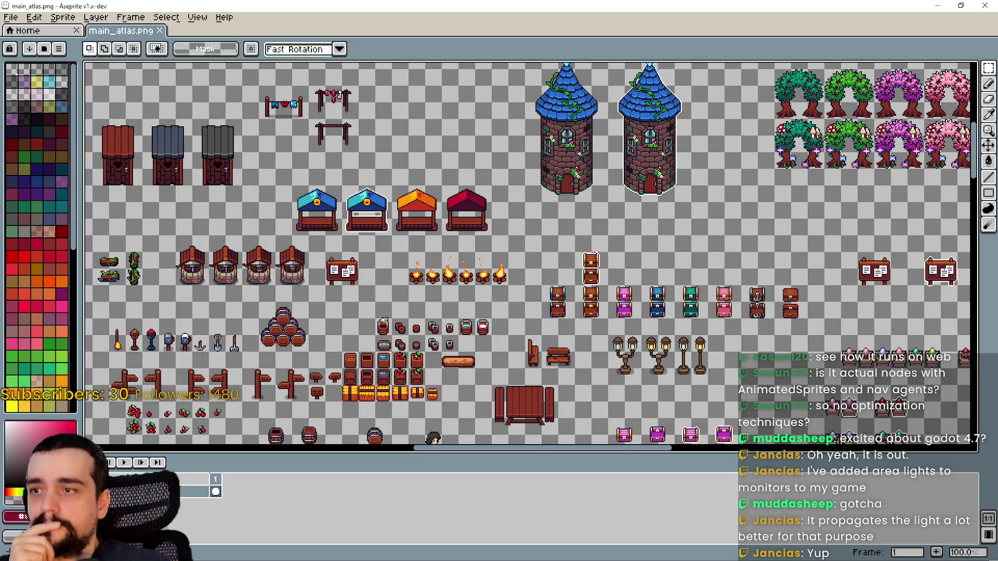
left_click_drag(309, 314, 481, 331)
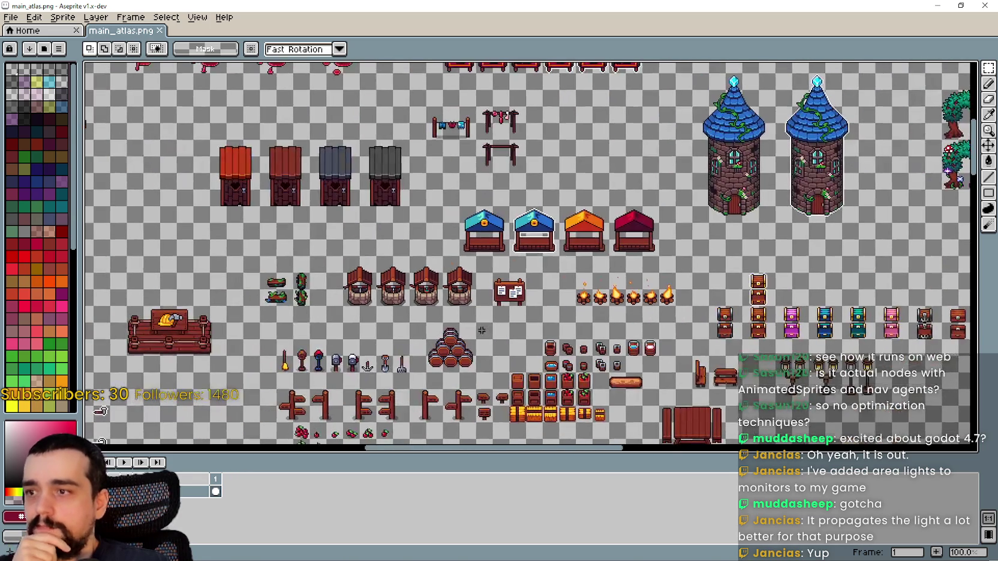
mouse_move(661, 406)
left_mouse_down()
mouse_move(601, 342)
mouse_move(439, 313)
left_mouse_up()
mouse_move(607, 353)
left_mouse_down()
mouse_move(666, 277)
mouse_move(484, 152)
left_mouse_up()
mouse_move(720, 180)
left_mouse_down()
mouse_move(264, 150)
mouse_move(873, 294)
mouse_move(725, 216)
left_mouse_up()
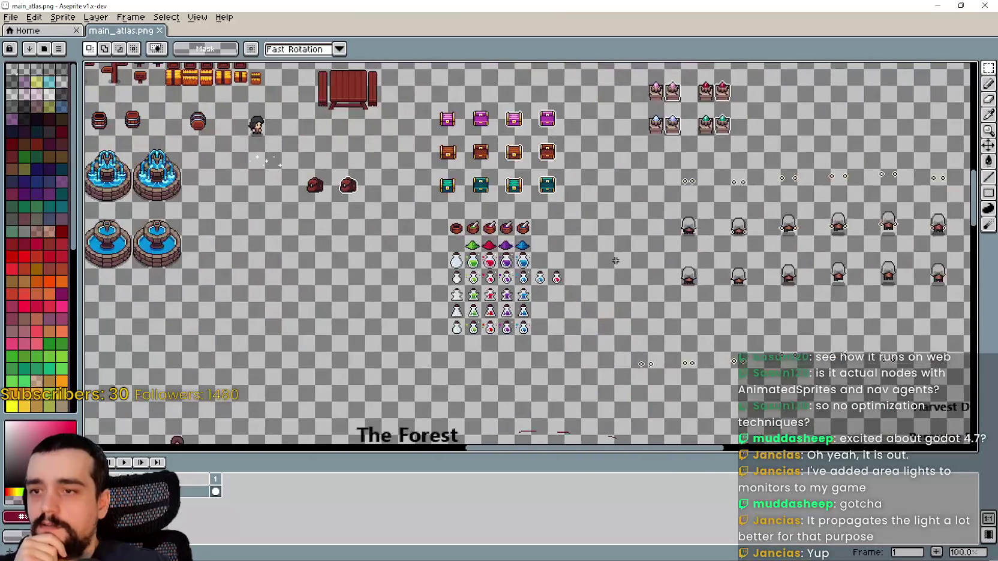
Shrink the timeline to give the canvas more height and zoom around the potion sprites
scroll(592, 273, "up", 1)
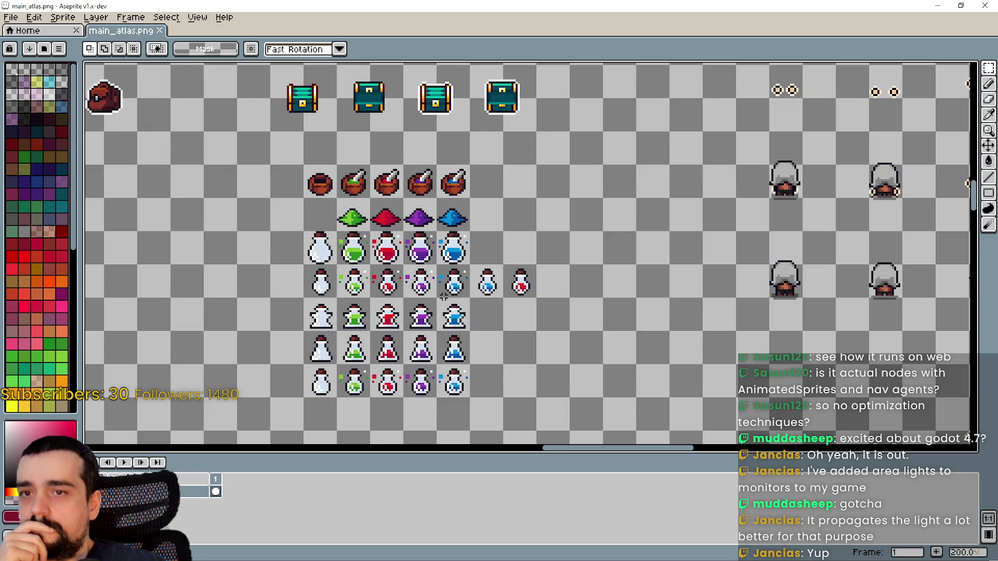
scroll(444, 296, "up", 1)
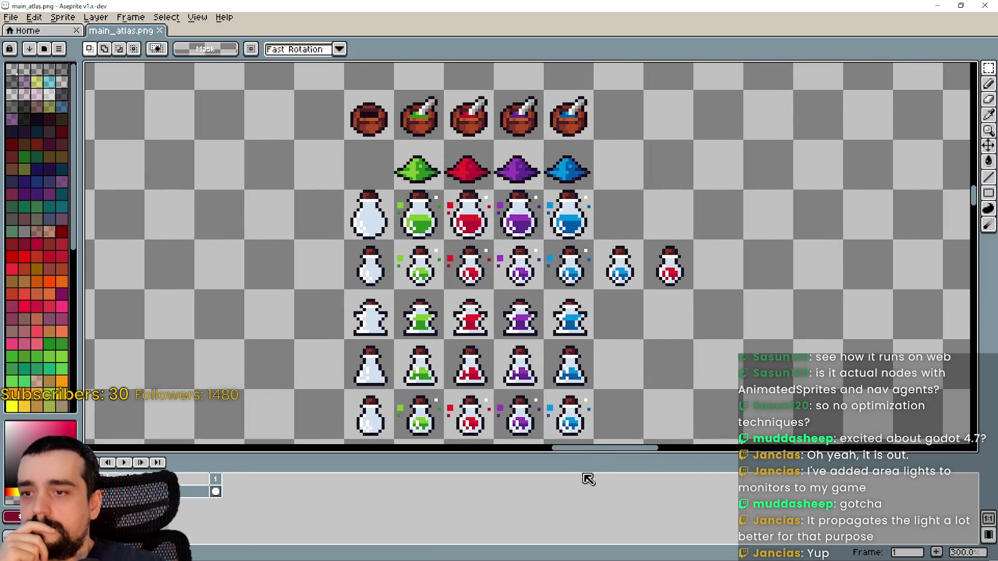
left_click_drag(587, 456, 590, 479)
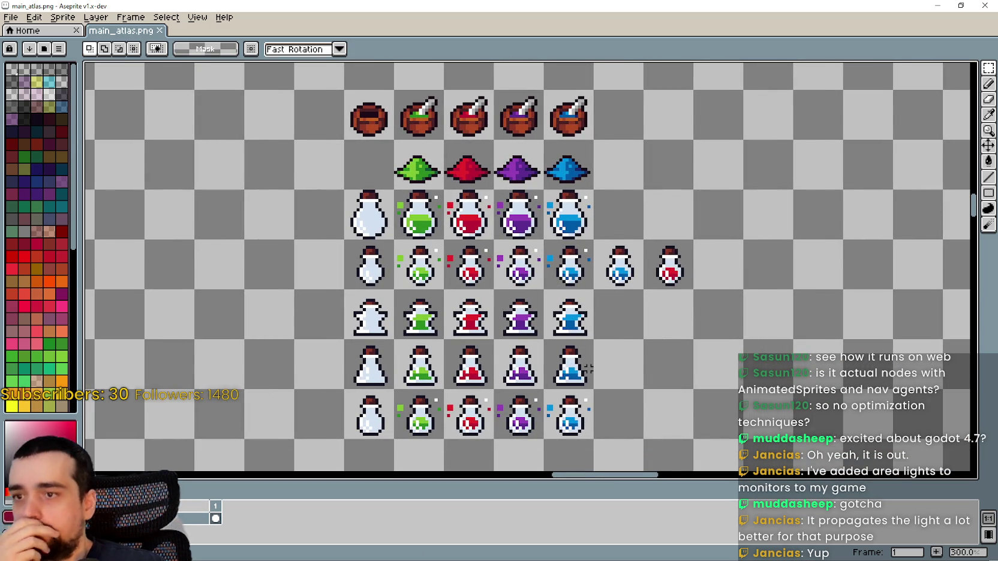
scroll(588, 368, "down", 1)
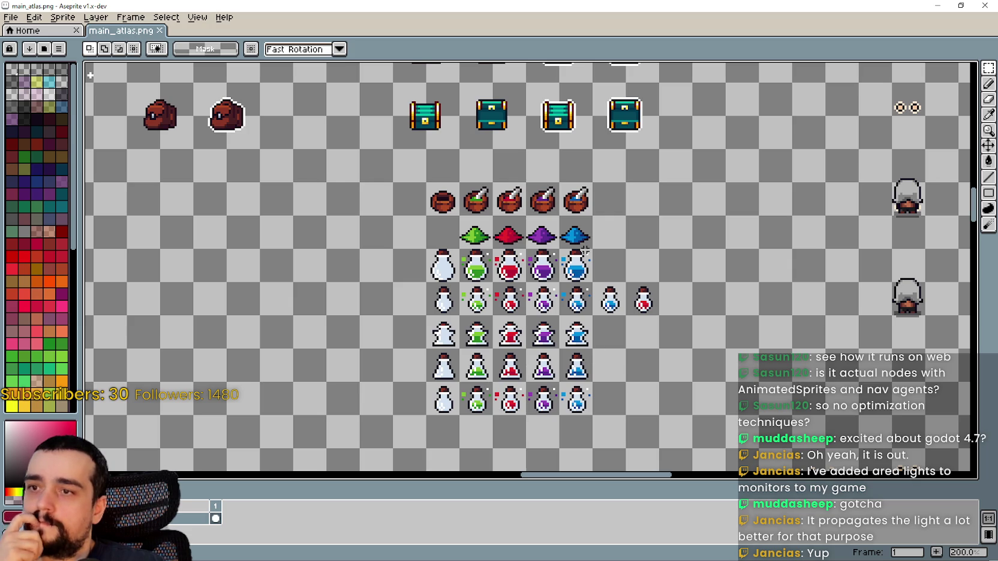
scroll(503, 239, "up", 1)
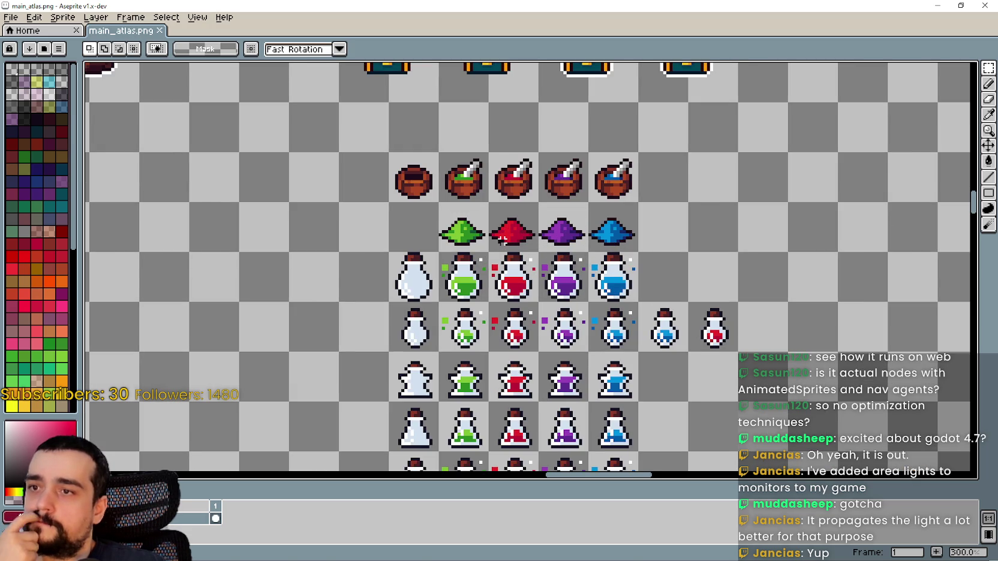
scroll(503, 239, "down", 2)
scroll(503, 239, "down", 2)
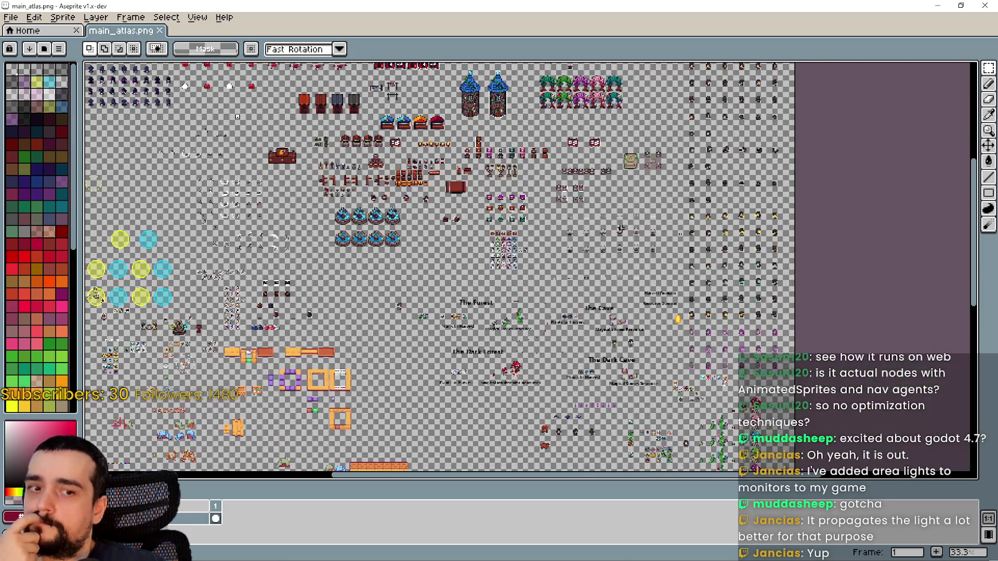
scroll(730, 200, "up", 1)
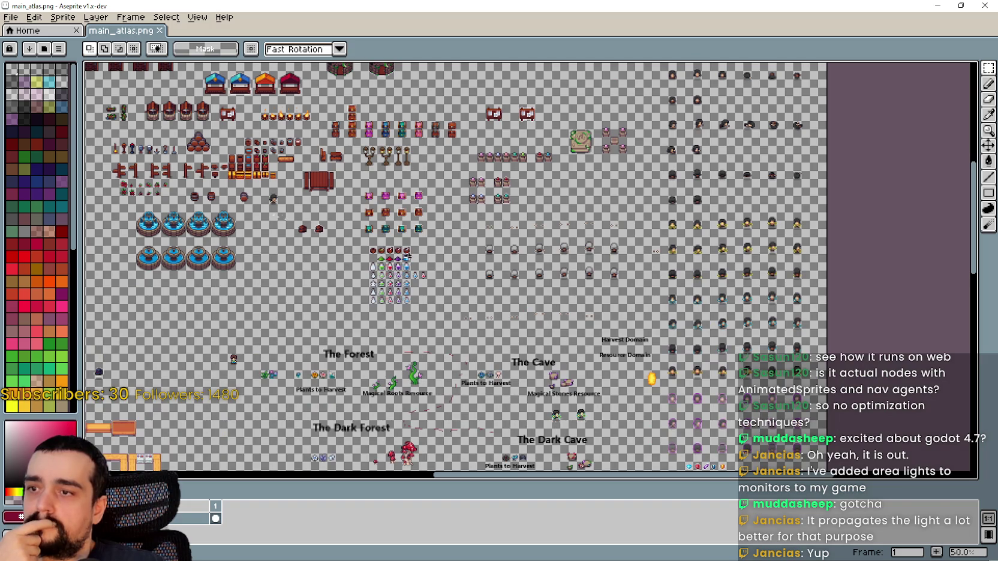
scroll(408, 257, "up", 3)
scroll(408, 257, "down", 3)
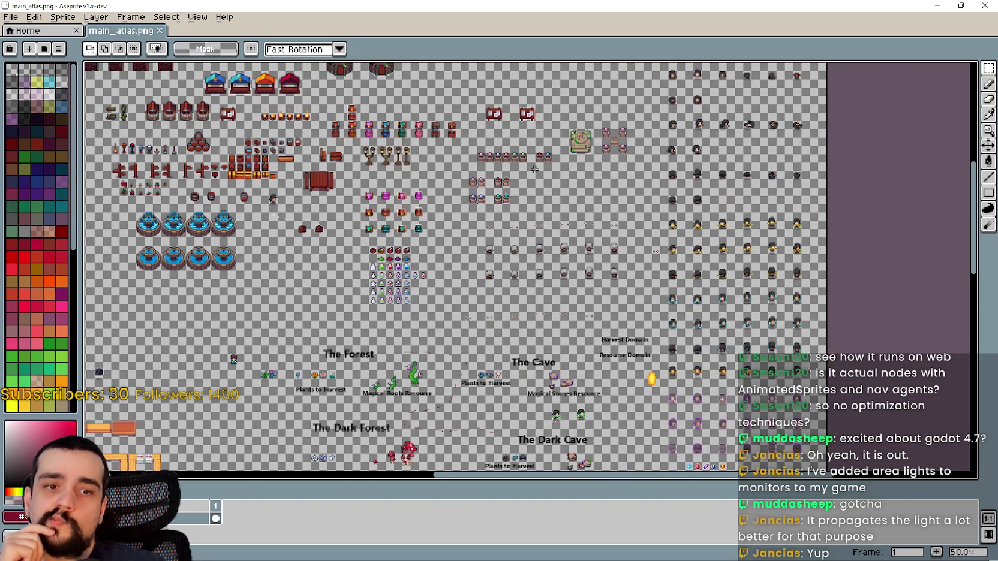
Pan across the atlas to The Forest and The Cave sections, then minimize Aseprite
mouse_move(515, 218)
left_mouse_down()
mouse_move(591, 312)
mouse_move(683, 391)
mouse_move(626, 268)
left_mouse_up()
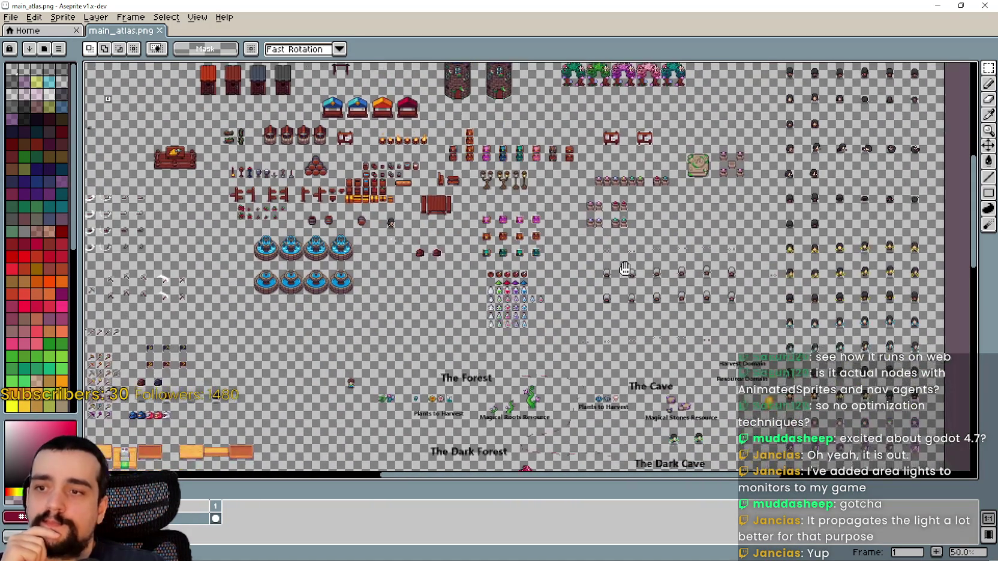
scroll(625, 268, "up", 3)
scroll(485, 216, "down", 3)
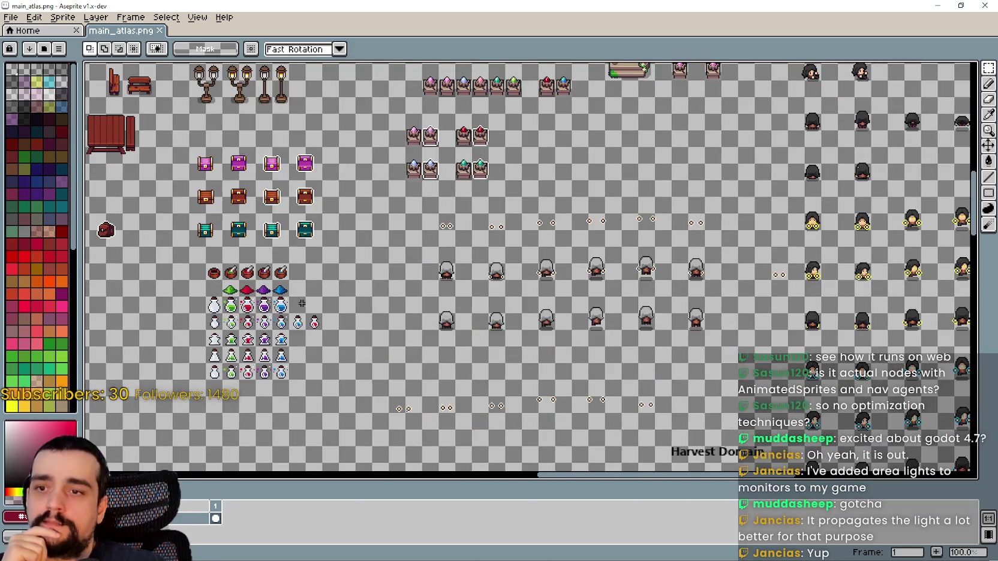
left_click_drag(484, 216, 639, 196)
scroll(491, 283, "up", 2)
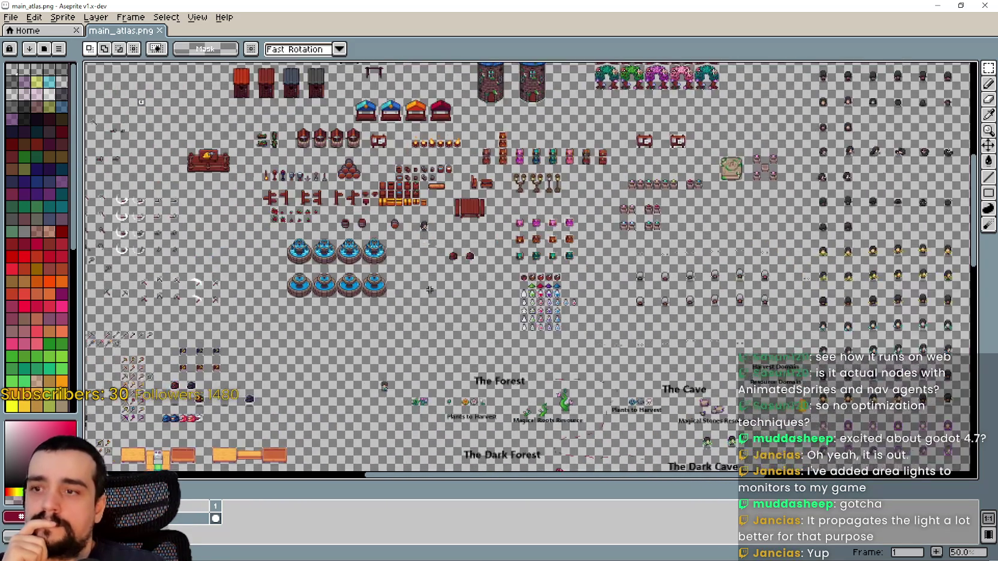
scroll(515, 307, "down", 1)
left_click_drag(621, 343, 474, 298)
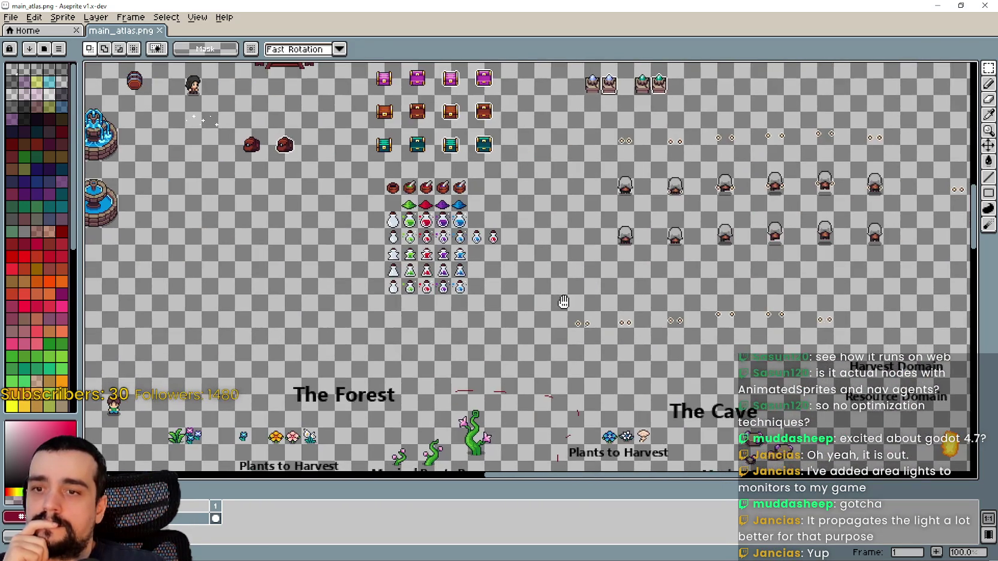
scroll(474, 298, "down", 1)
mouse_move(693, 146)
left_mouse_down()
mouse_move(658, 198)
mouse_move(468, 282)
left_mouse_up()
scroll(456, 286, "up", 1)
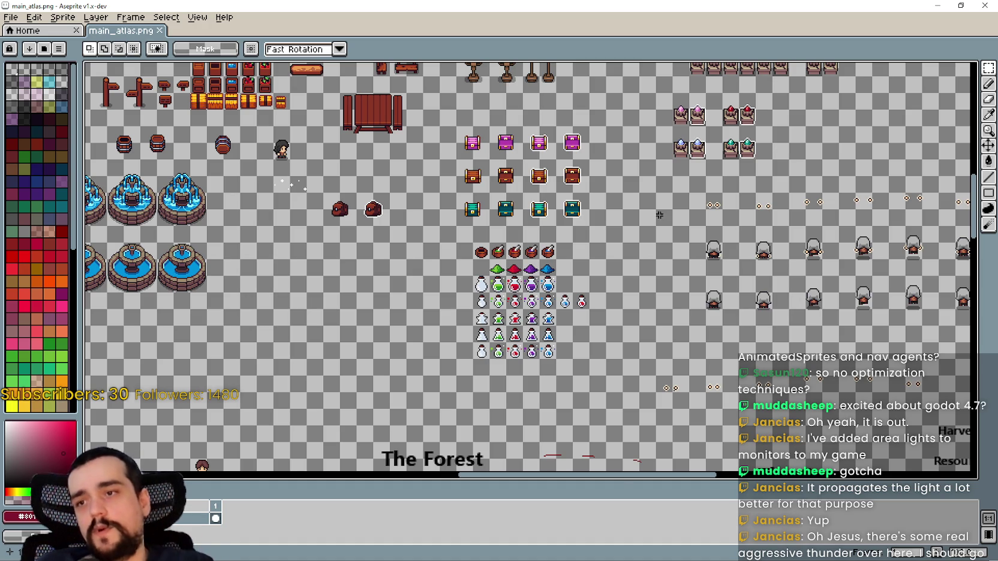
scroll(558, 273, "up", 3)
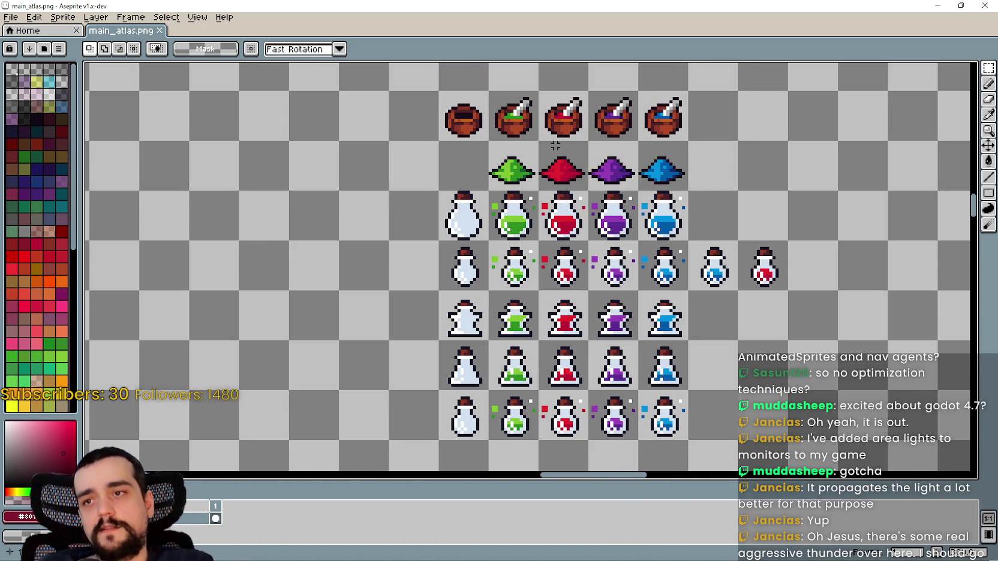
left_click(938, 4)
Walk left, into the forest and back, up to the alchemist table, then switch to Aseprite
key("a")
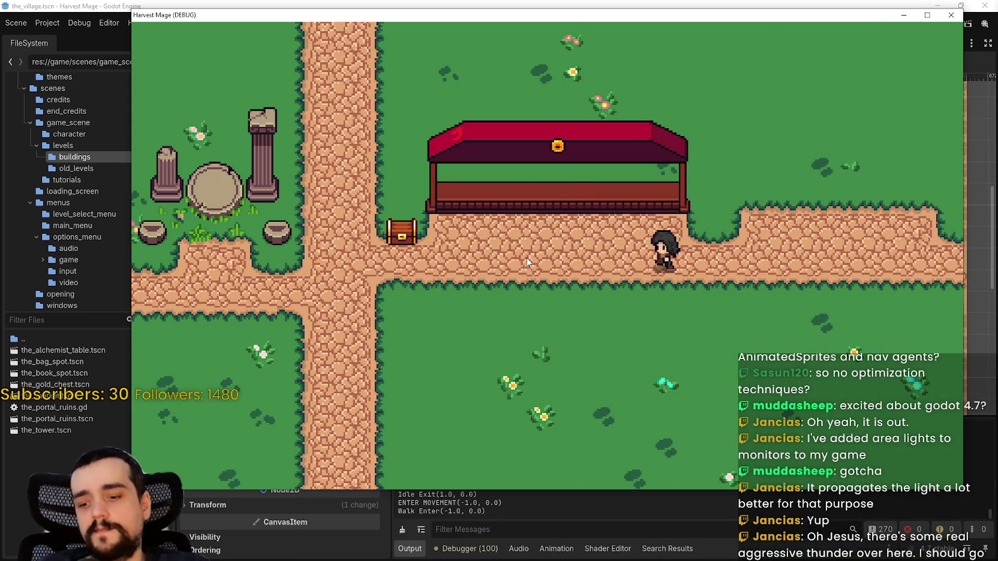
key("space")
key("s")
key("space")
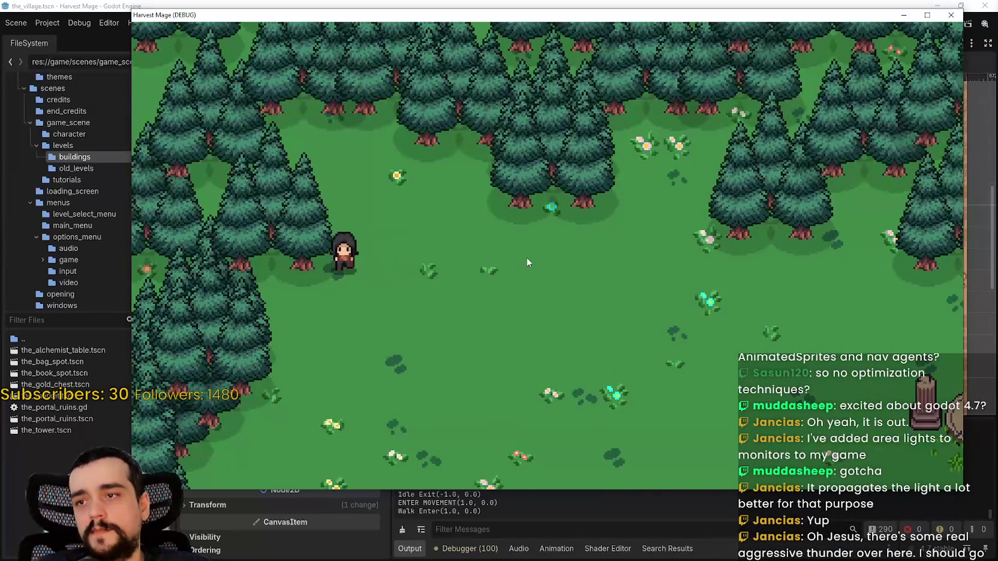
key("d")
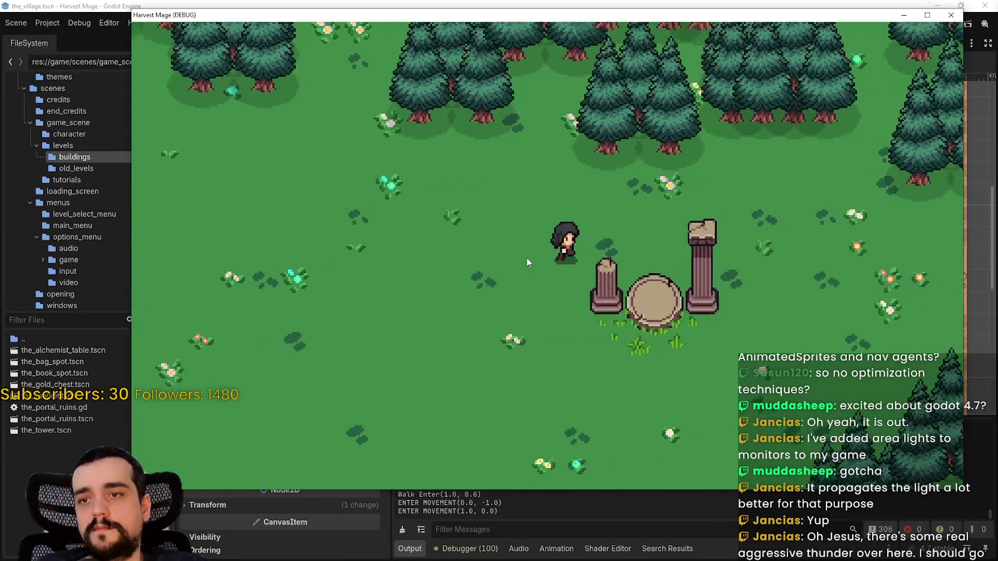
key("s")
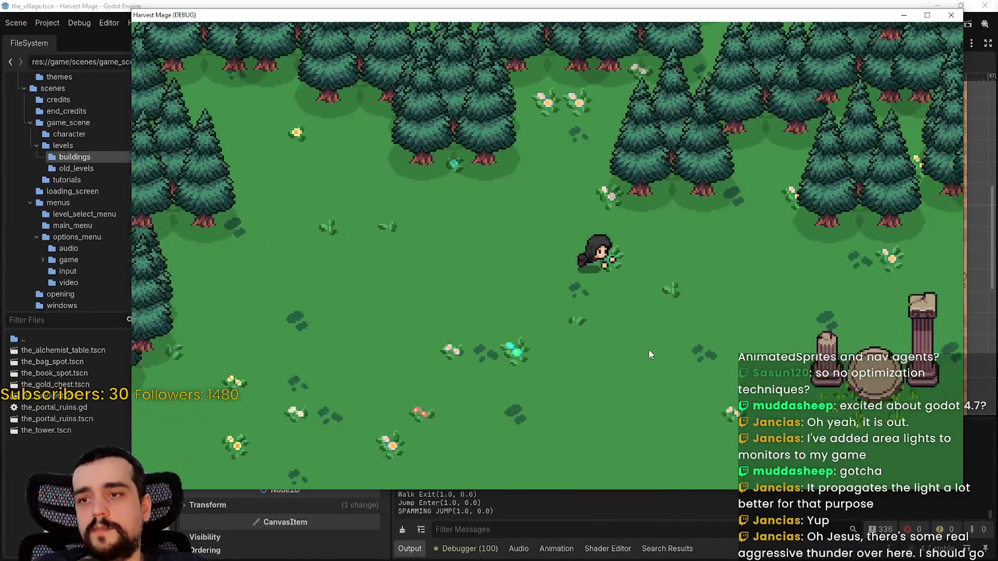
key("a")
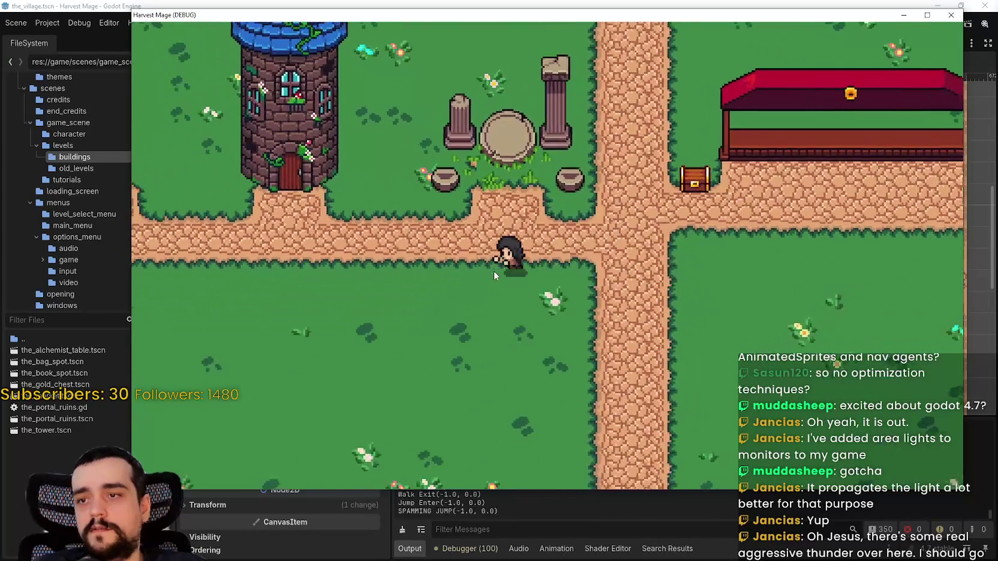
key("w")
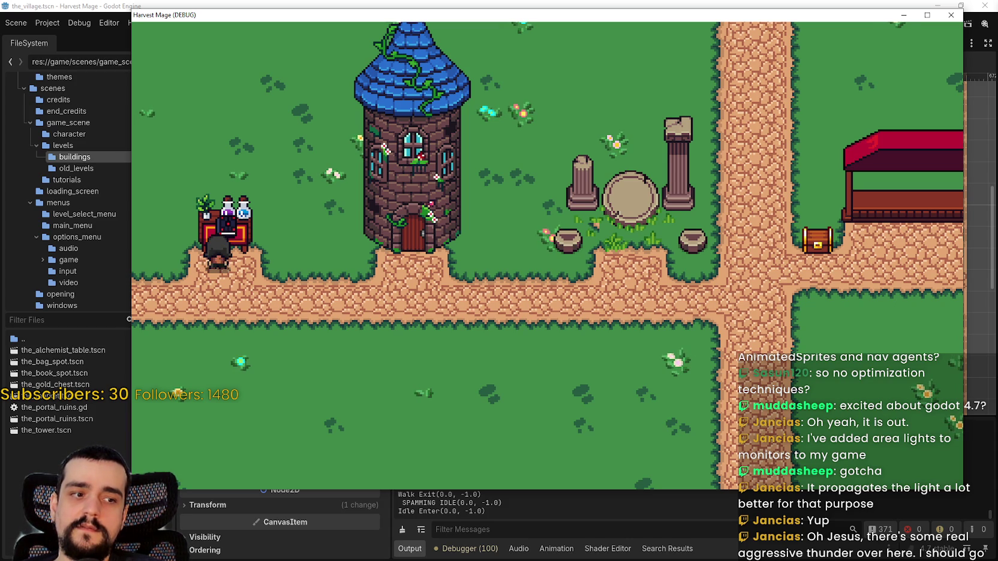
key("alt+Tab")
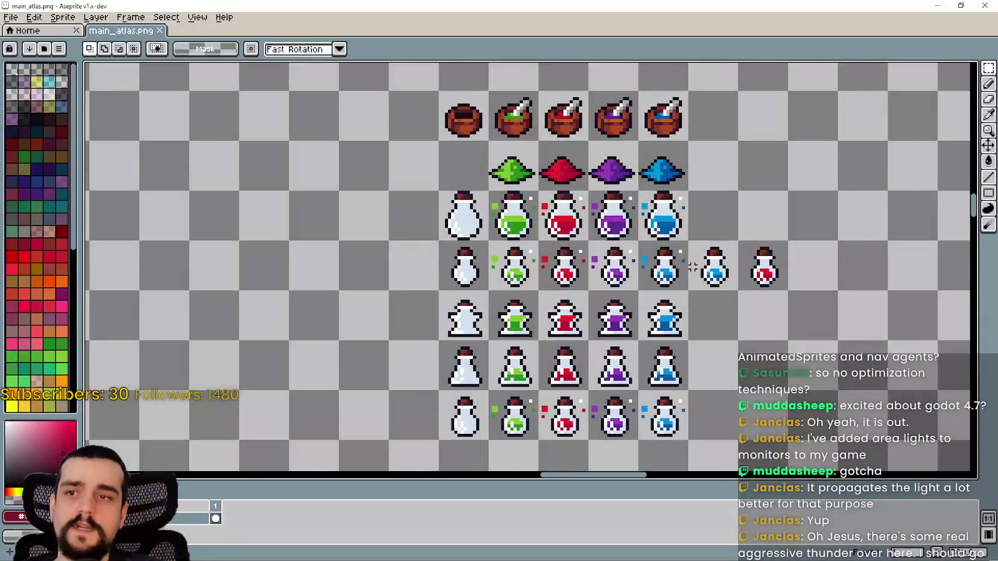
Marquee-select the column of red potion tiles
scroll(601, 315, "right", 2)
scroll(585, 241, "up", 2)
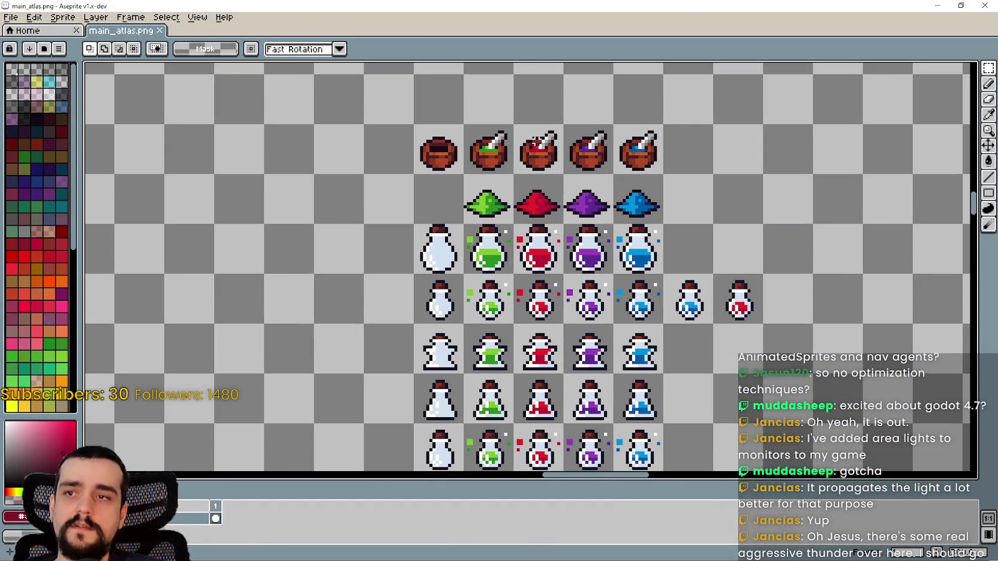
left_click_drag(537, 140, 539, 473)
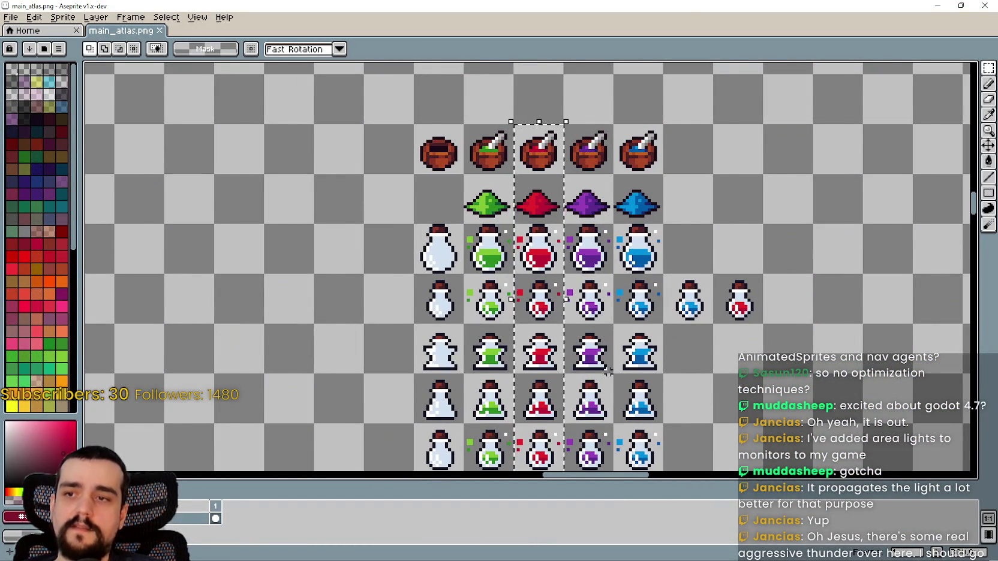
Zoom out and back in to survey the whole main_atlas sprite sheet
scroll(608, 372, "down", 3)
scroll(608, 372, "down", 3)
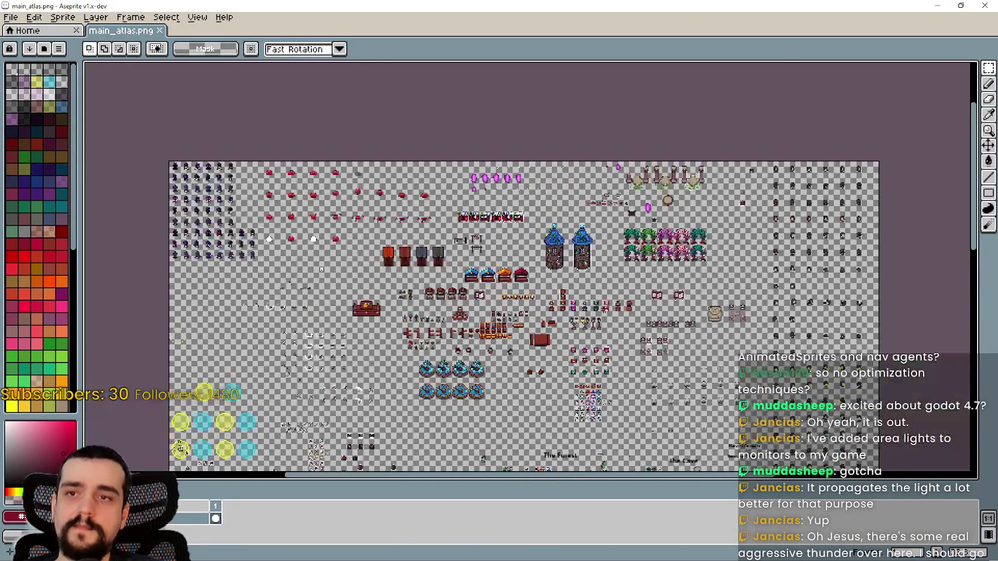
scroll(594, 304, "up", 2)
scroll(593, 307, "right", 3)
scroll(593, 307, "down", 2)
scroll(515, 318, "down", 3)
scroll(567, 266, "up", 1)
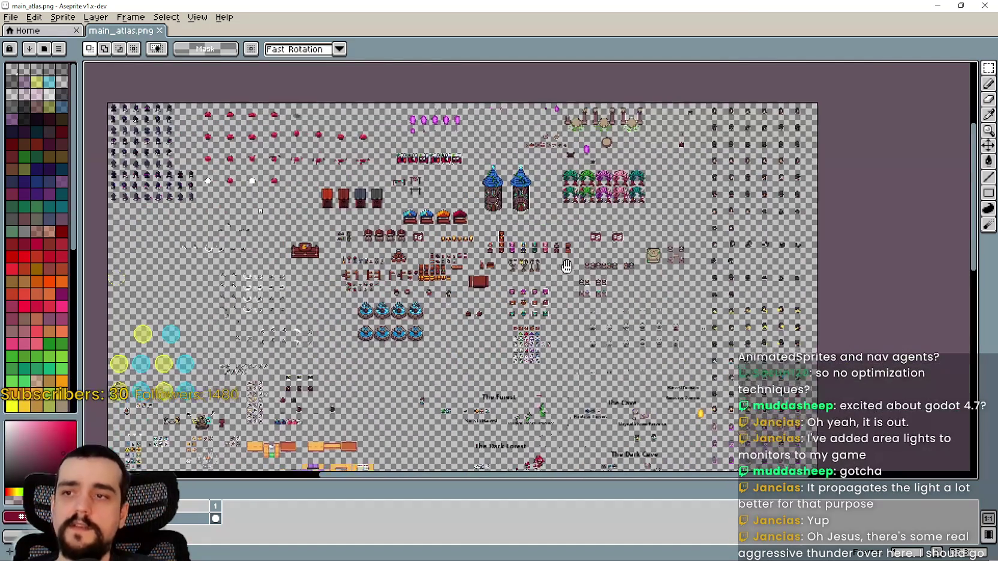
scroll(566, 266, "up", 1)
scroll(567, 266, "up", 1)
scroll(510, 312, "down", 3)
scroll(510, 312, "left", 2)
scroll(461, 351, "up", 2)
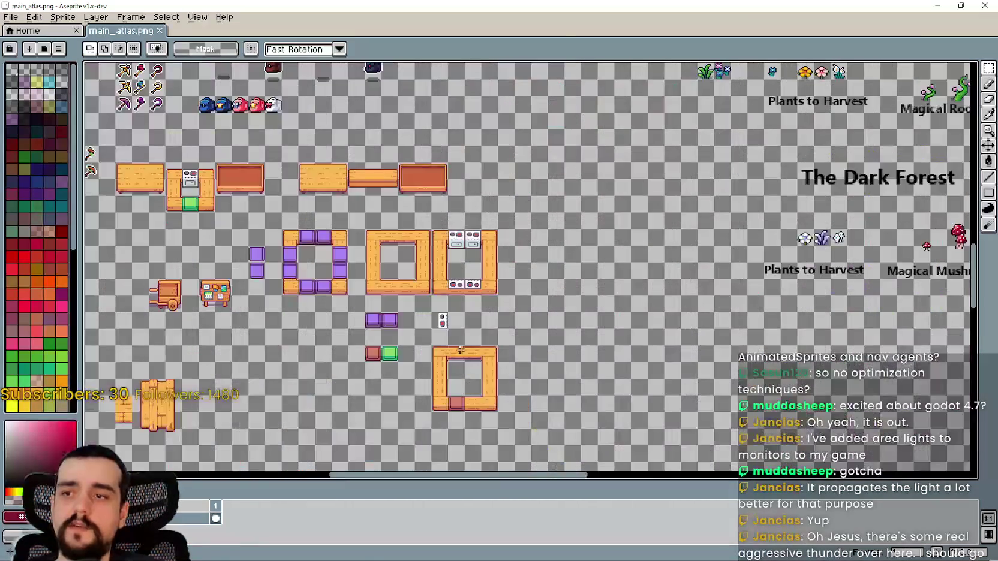
scroll(461, 350, "down", 2)
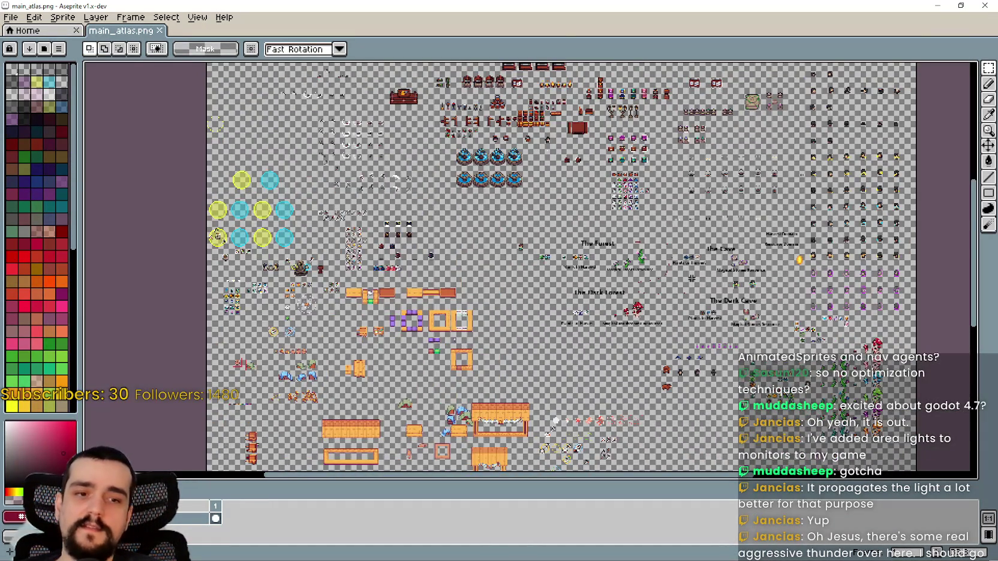
scroll(692, 278, "up", 2)
scroll(693, 278, "down", 1)
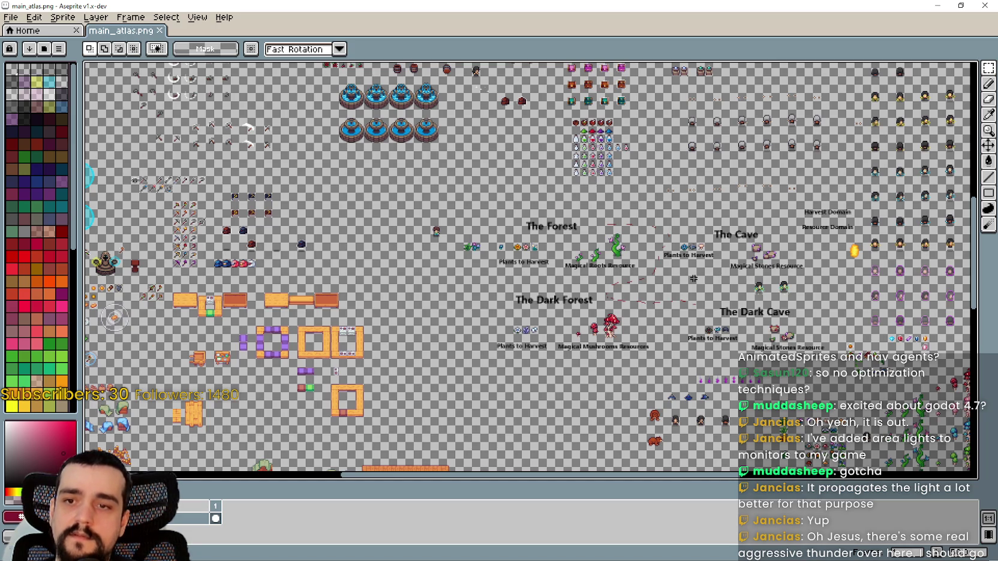
Pan down to the lower atlas with the horses, red tractors and stone pillars
scroll(695, 278, "up", 3)
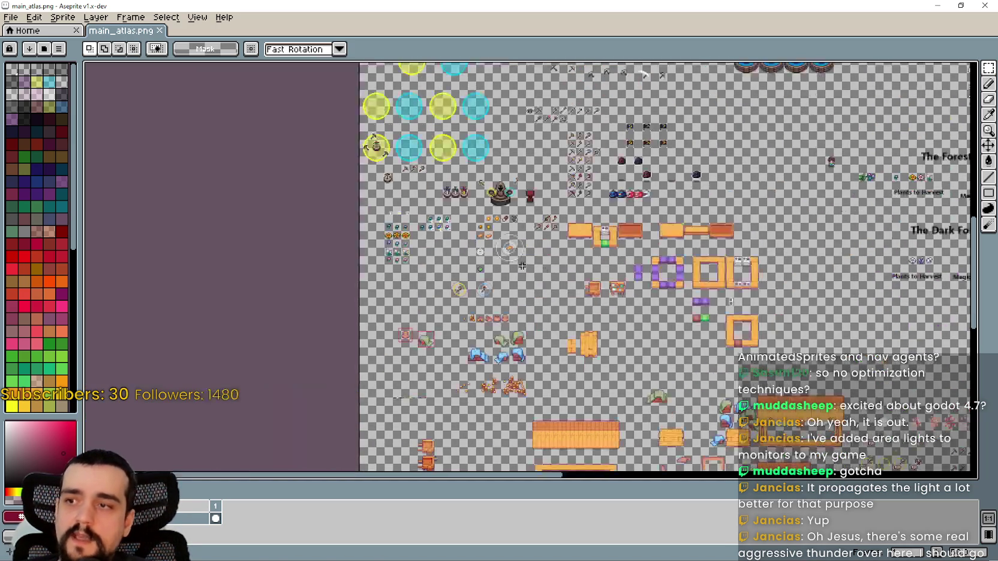
scroll(633, 310, "up", 2)
scroll(660, 342, "up", 1)
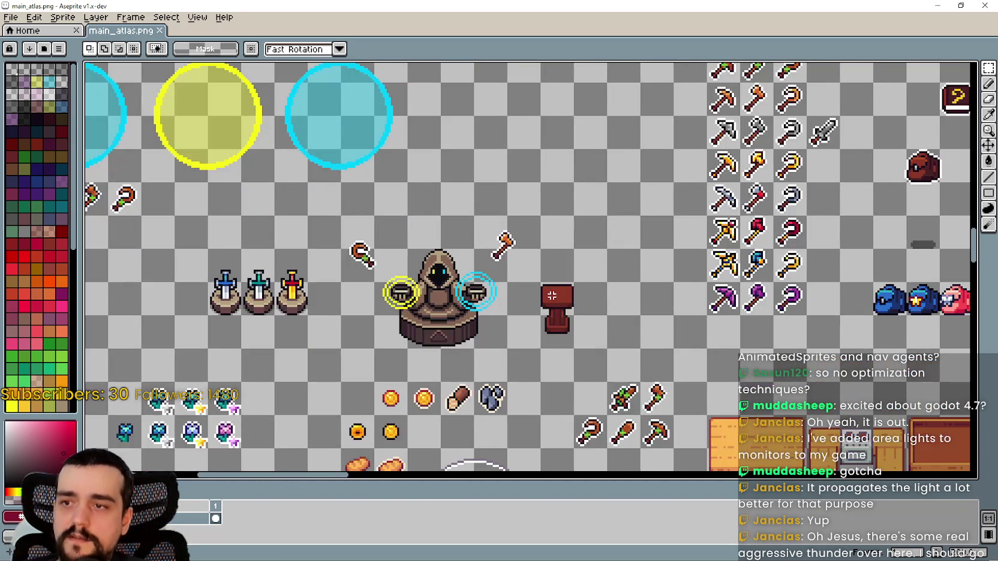
scroll(690, 372, "down", 1)
mouse_move(433, 417)
left_mouse_down()
mouse_move(485, 177)
mouse_move(479, 84)
left_mouse_up()
scroll(536, 206, "down", 10)
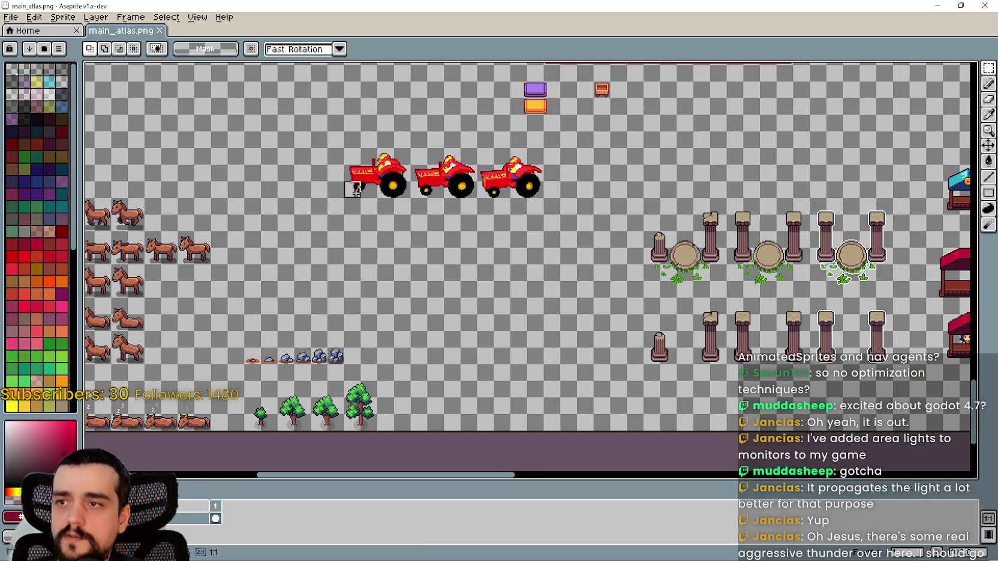
Marquee-select the three red tractor sprites and look over the nearby horse sprites and pillars
left_click_drag(339, 108, 597, 201)
scroll(522, 305, "down", 3)
scroll(522, 306, "up", 1)
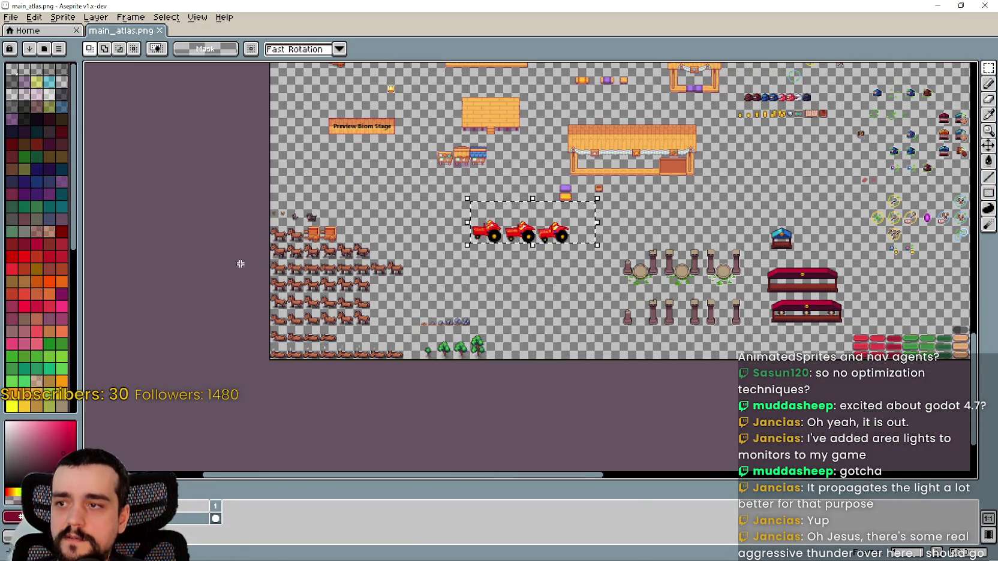
scroll(302, 279, "up", 2)
mouse_move(194, 187)
left_mouse_down()
mouse_move(390, 310)
mouse_move(334, 247)
left_mouse_up()
scroll(334, 247, "down", 2)
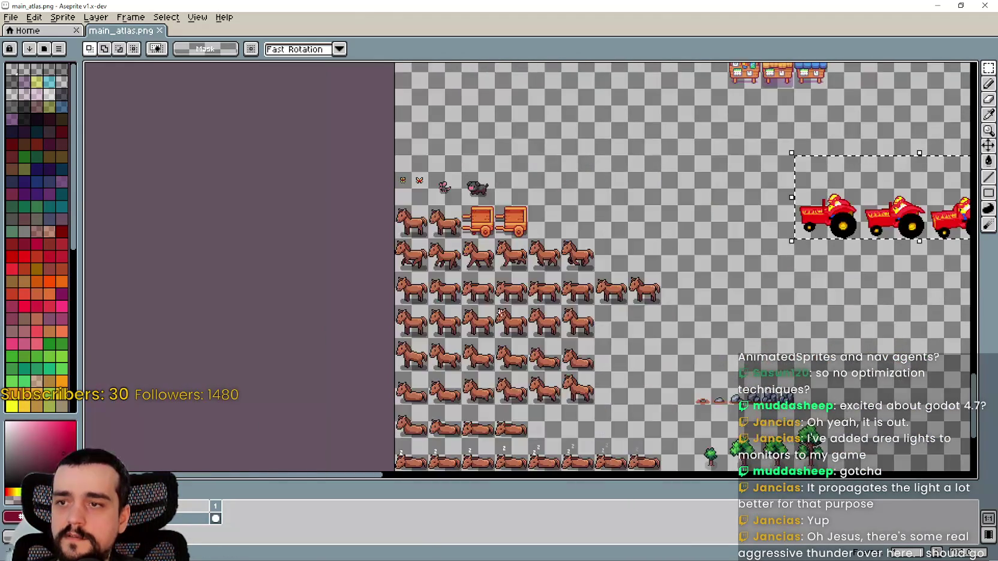
left_click_drag(690, 360, 344, 242)
Pan across the atlas to the shelves, tools, purple tiles, orange frames, circles and chests
scroll(345, 242, "down", 2)
scroll(346, 359, "up", 2)
scroll(346, 359, "down", 2)
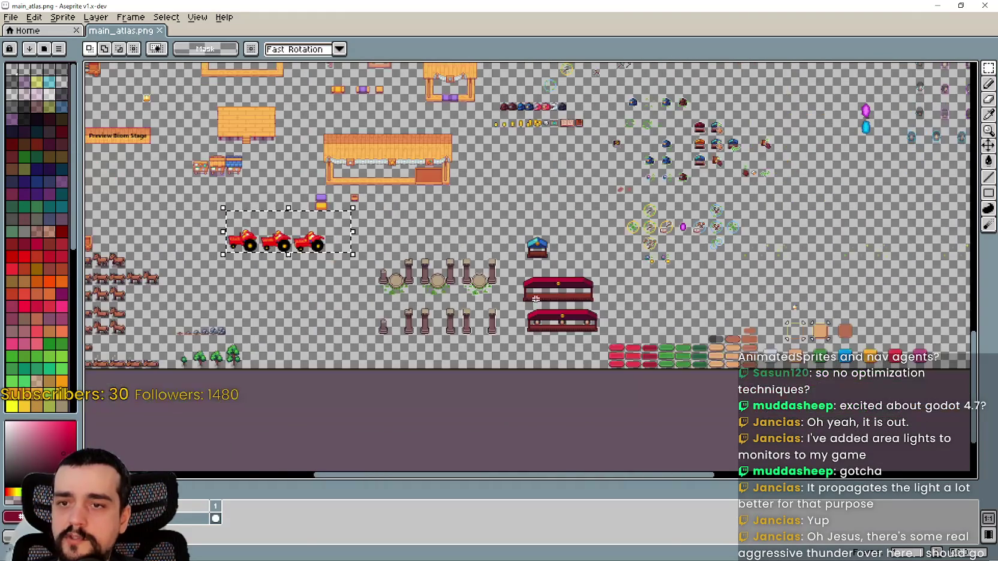
scroll(521, 242, "up", 4)
scroll(699, 223, "down", 3)
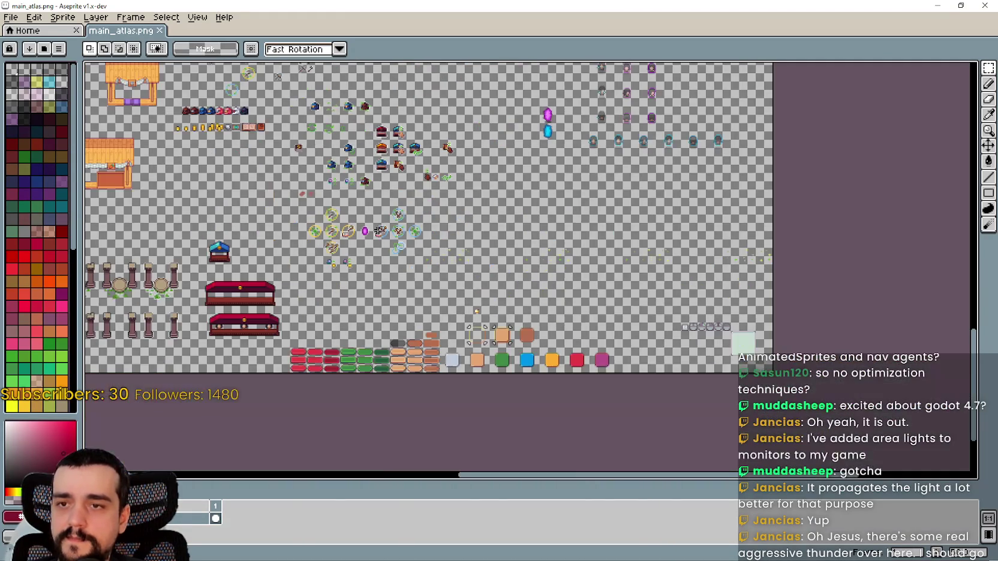
scroll(413, 180, "up", 4)
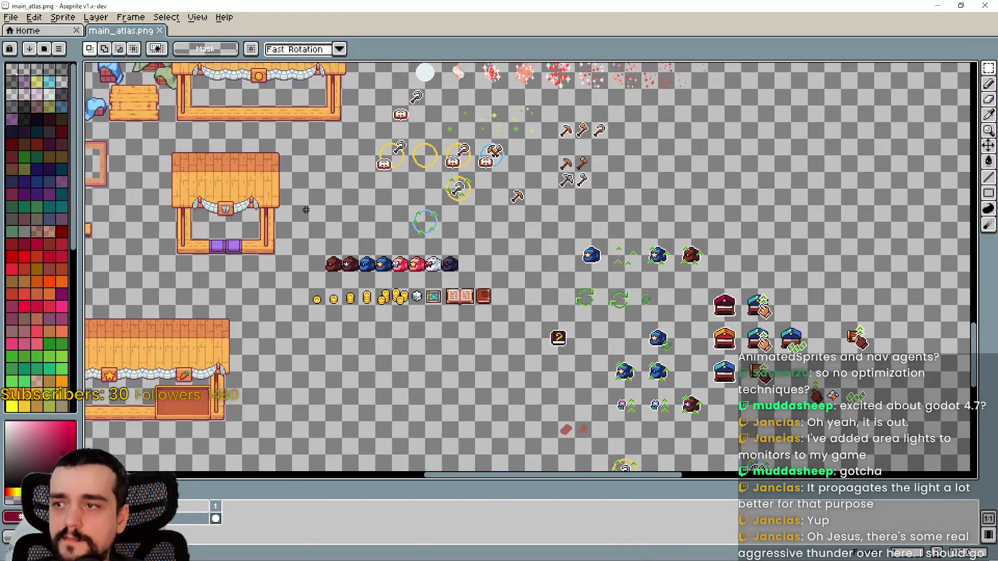
scroll(360, 197, "down", 1)
left_click_drag(360, 197, 378, 289)
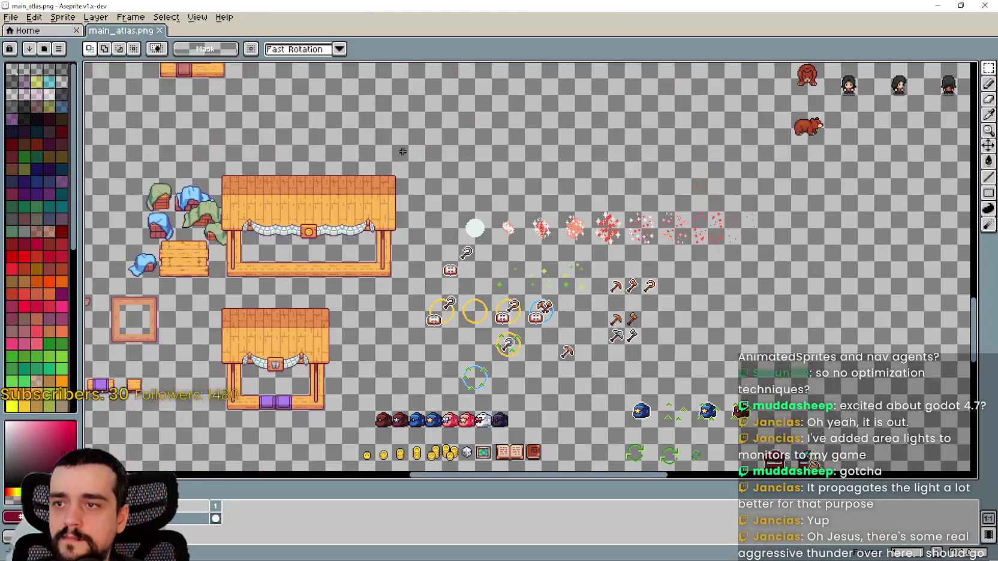
scroll(378, 288, "up", 1)
mouse_move(561, 316)
left_mouse_down()
mouse_move(664, 120)
mouse_move(586, 365)
left_mouse_up()
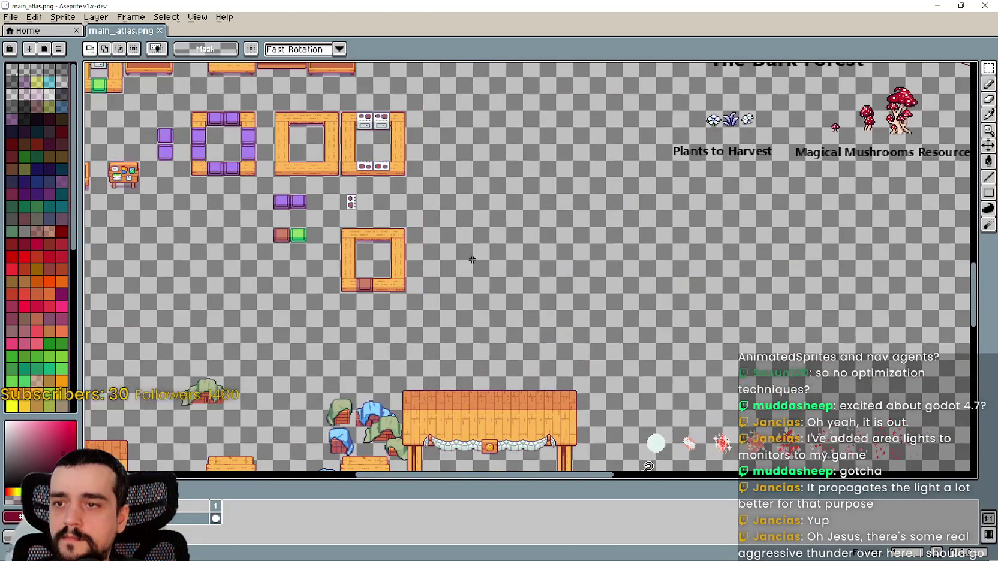
mouse_move(426, 209)
left_mouse_down()
mouse_move(564, 362)
mouse_move(564, 382)
left_mouse_up()
mouse_move(508, 174)
left_mouse_down()
mouse_move(601, 278)
mouse_move(685, 291)
left_mouse_up()
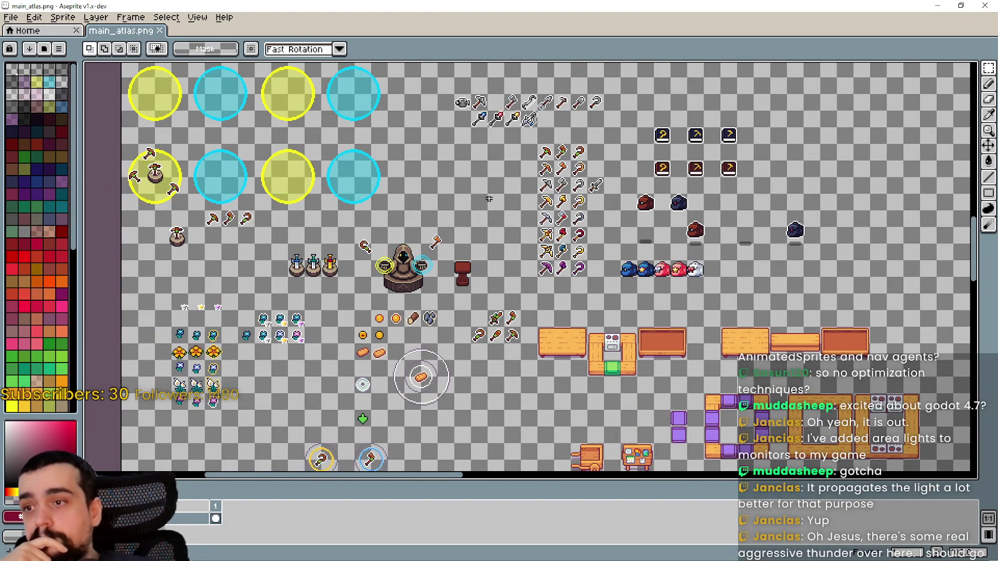
Zoom into the gems, select the purple crystal tile and drag it into an empty tile
left_click_drag(479, 185, 494, 208)
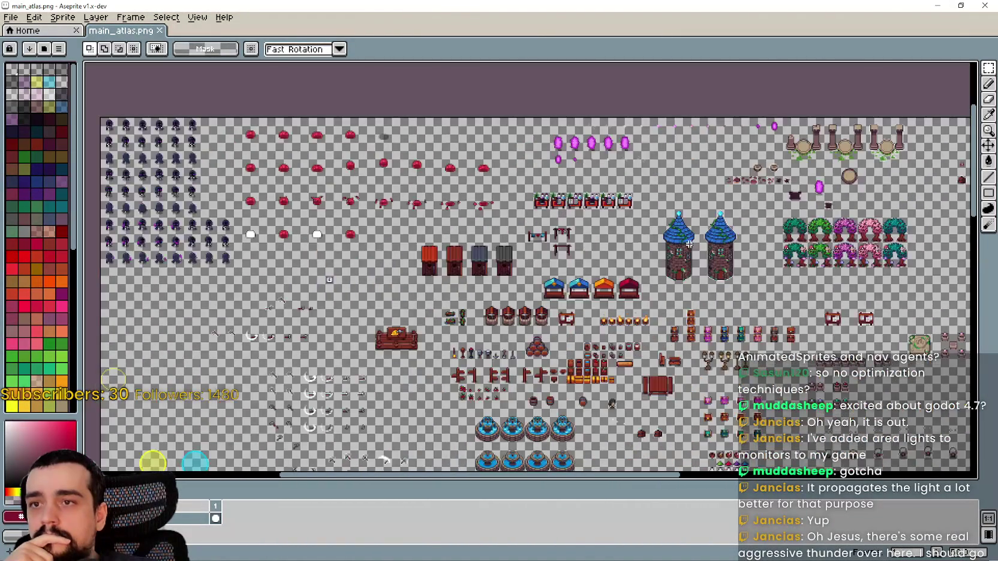
scroll(520, 243, "up", 1)
scroll(720, 231, "down", 1)
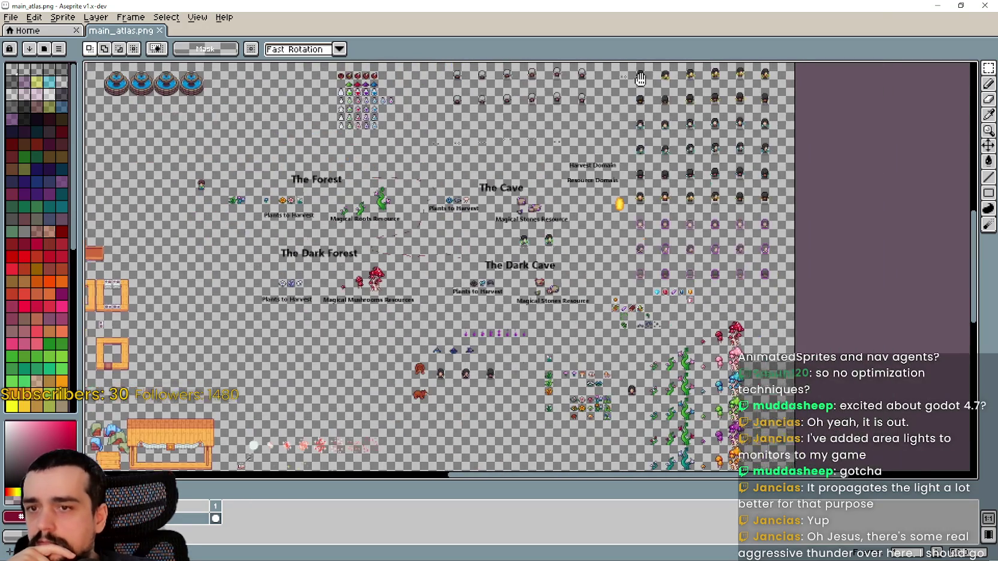
scroll(354, 264, "down", 1)
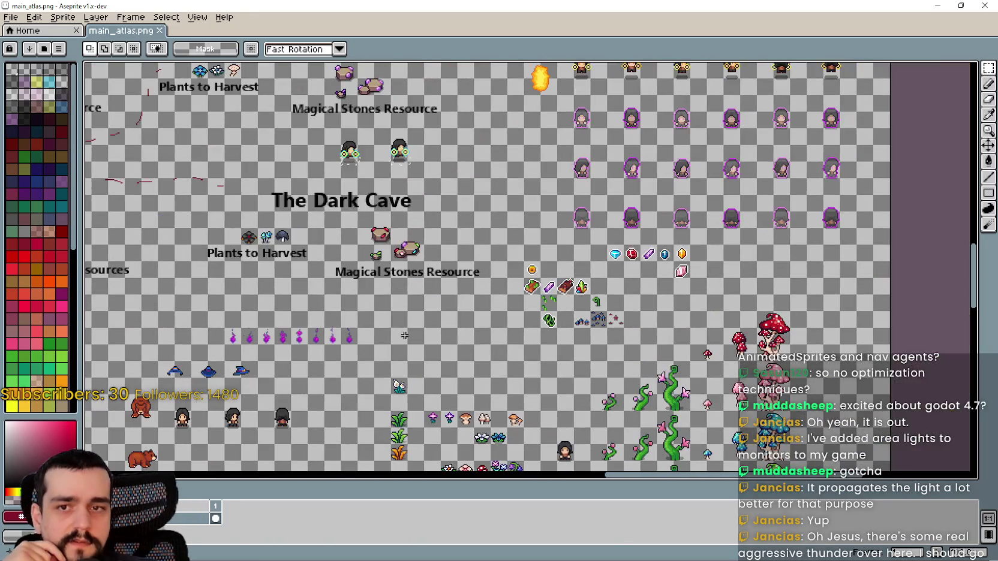
scroll(533, 294, "up", 2)
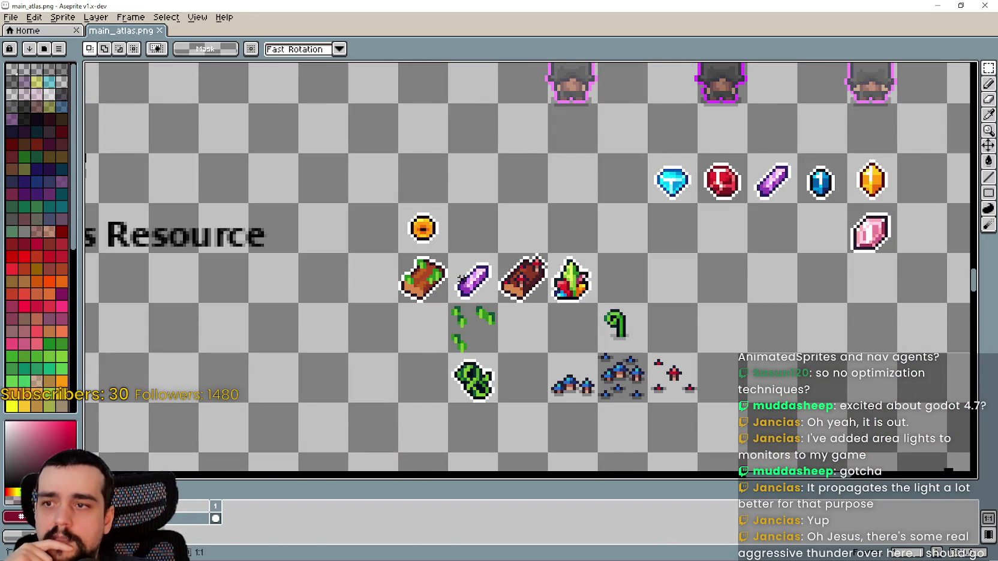
left_click(460, 279)
scroll(460, 279, "up", 2)
mouse_move(461, 279)
left_mouse_down()
mouse_move(732, 327)
mouse_move(752, 293)
mouse_move(623, 357)
mouse_move(575, 230)
left_mouse_up()
Commit the moved purple crystal and centre the view on it beside the Magical Stones label
key("Return")
scroll(562, 352, "down", 3)
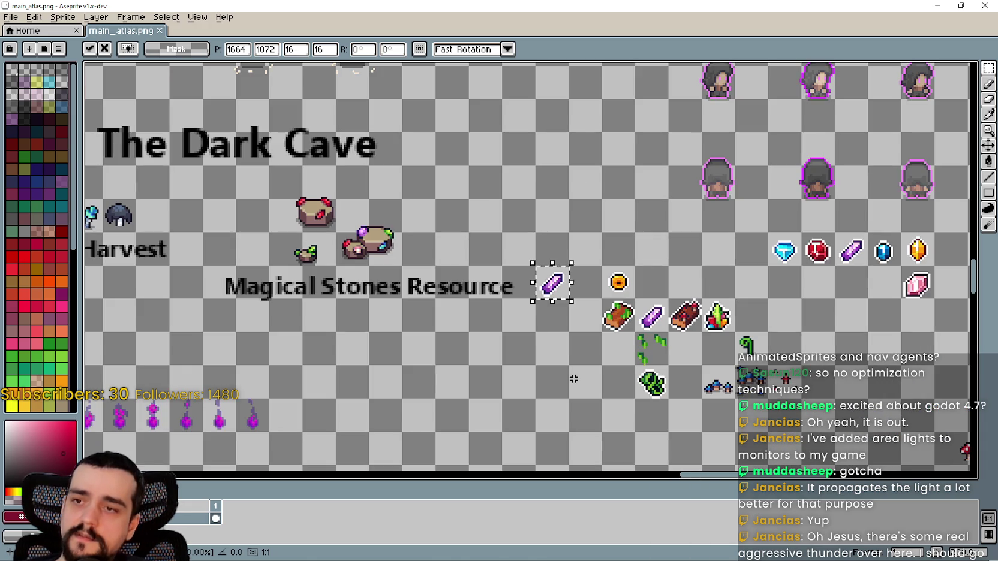
scroll(525, 308, "down", 2)
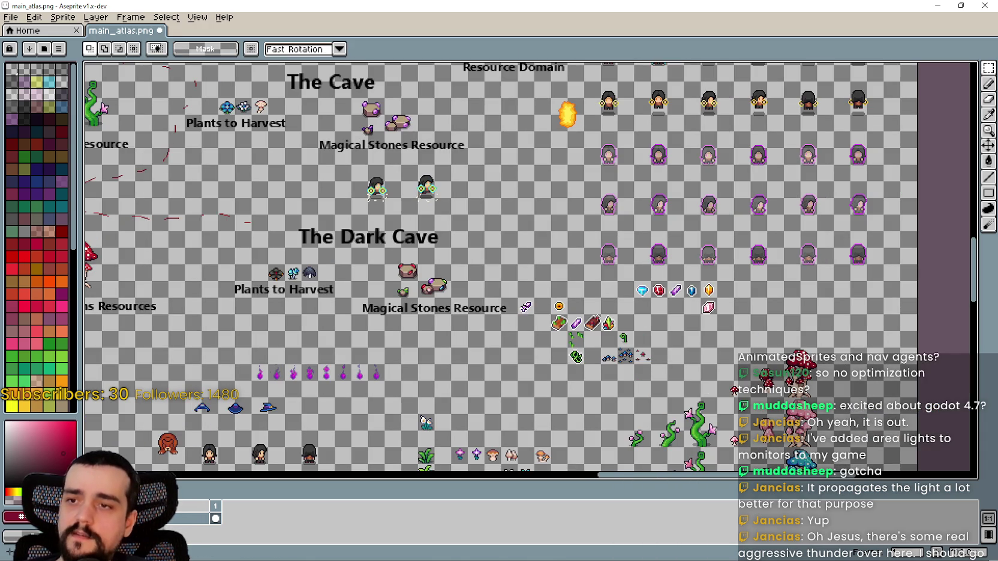
scroll(516, 360, "down", 2)
left_click_drag(490, 463, 549, 367)
scroll(550, 367, "up", 4)
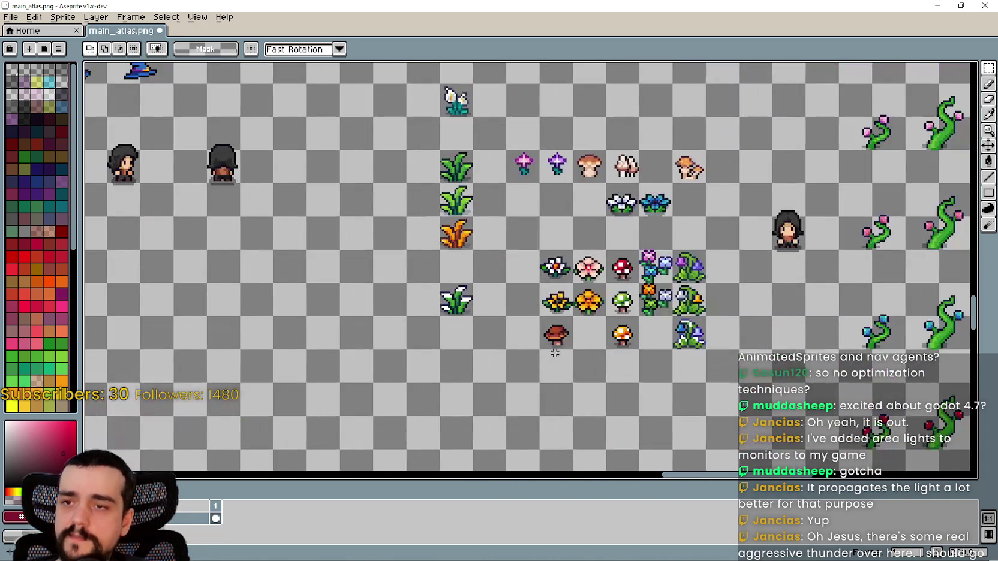
left_click_drag(735, 90, 678, 274)
Select and deselect the purple crystal while inspecting the Dark Cave gem row
key("ctrl+d")
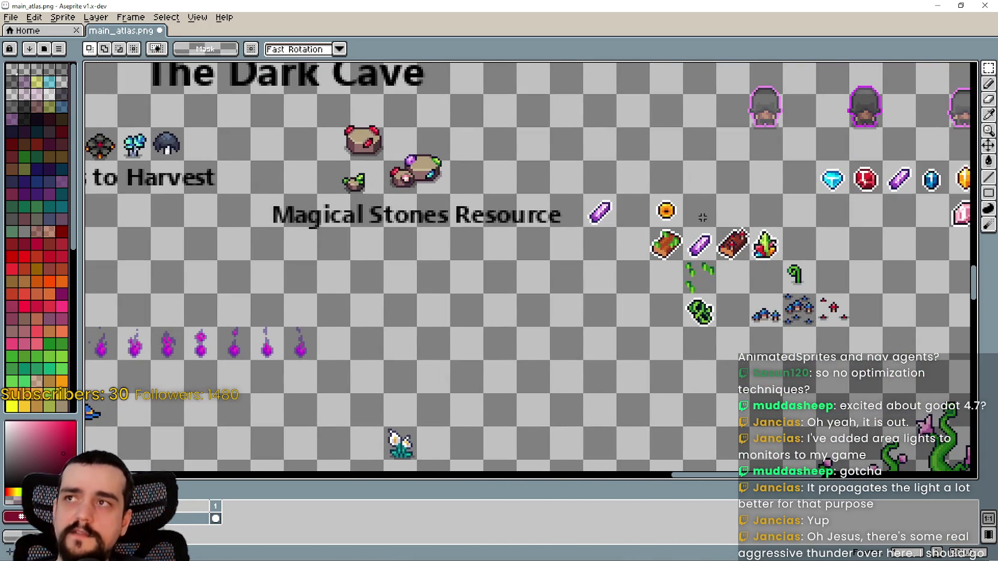
left_click_drag(668, 211, 643, 303)
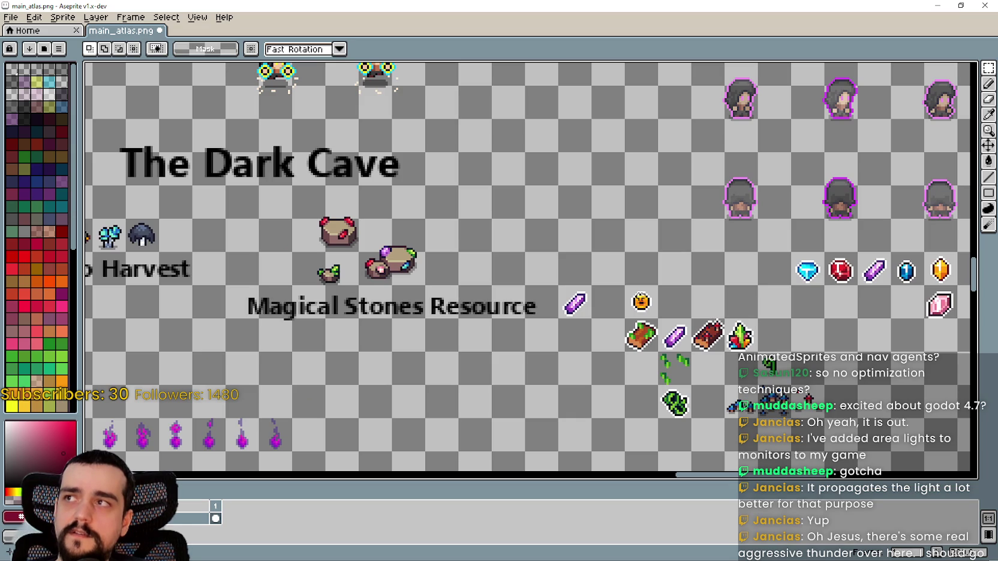
scroll(556, 273, "up", 1)
scroll(590, 335, "up", 1)
left_click(591, 334)
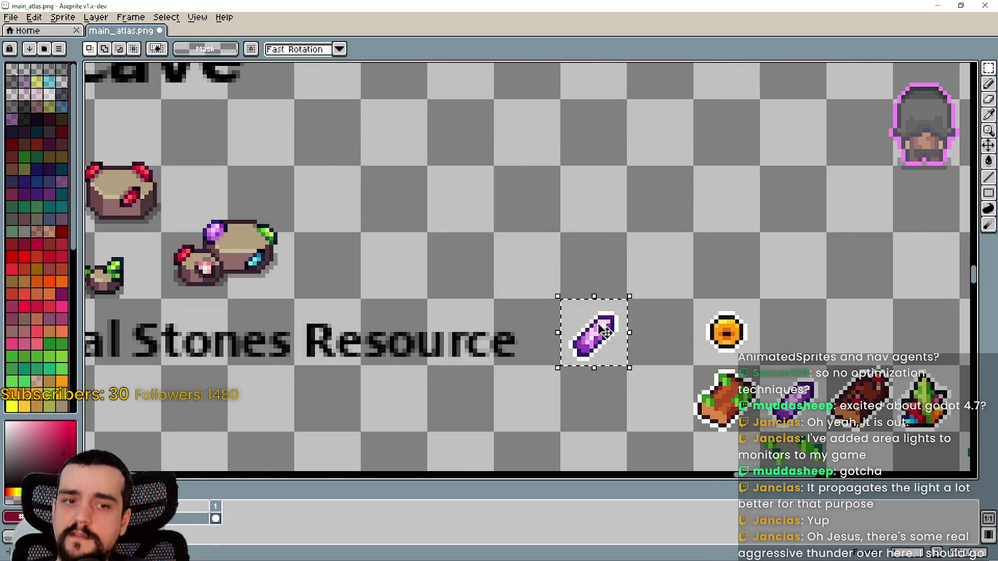
scroll(599, 330, "down", 3)
scroll(605, 364, "up", 3)
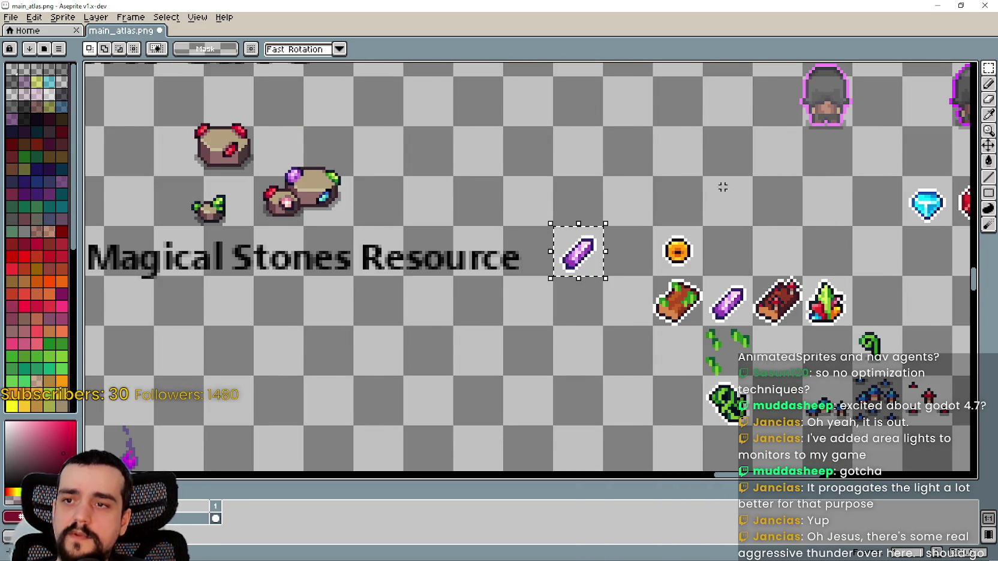
scroll(650, 281, "down", 3)
left_click_drag(719, 252, 570, 277)
scroll(614, 267, "up", 1)
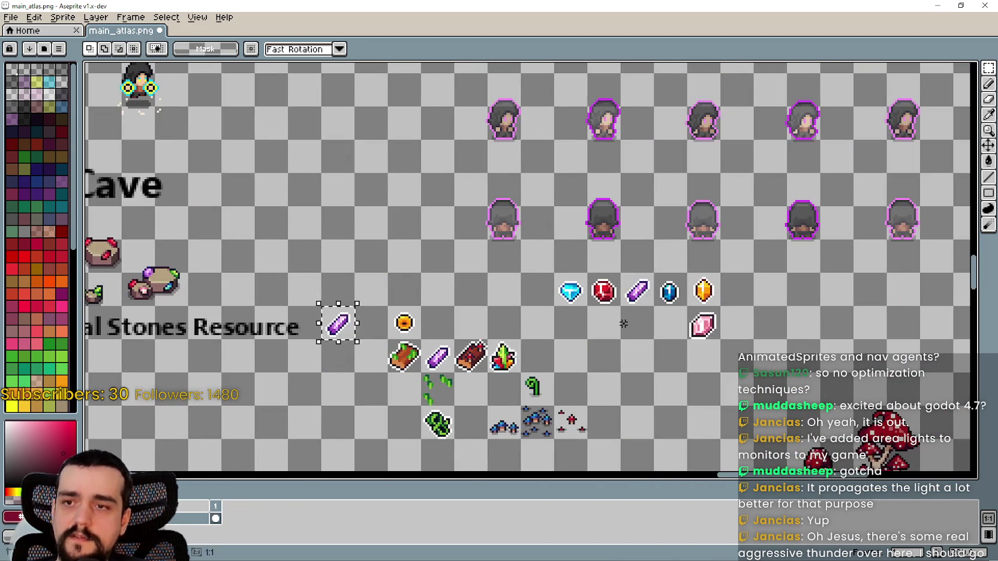
key("ctrl+d")
scroll(600, 324, "up", 1)
left_click_drag(535, 325, 564, 323)
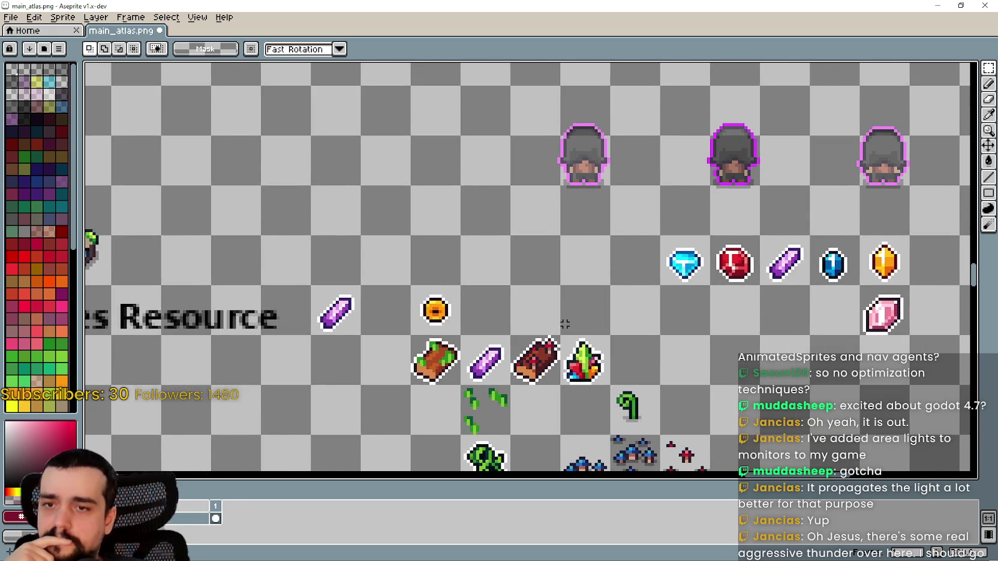
scroll(558, 324, "down", 1)
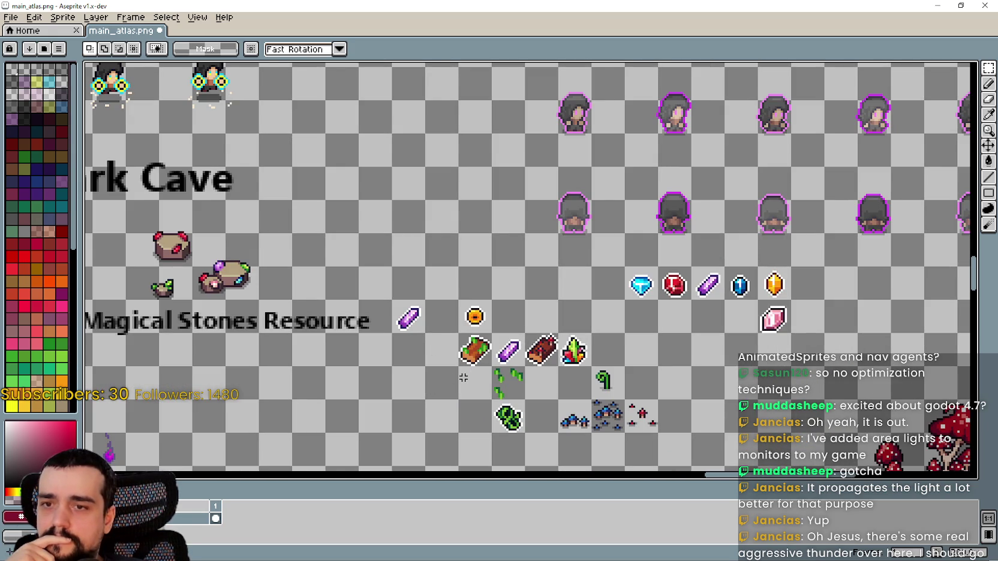
Reselect the purple crystal, then pan to the market stalls, hats and upper-left atlas
left_click(413, 322)
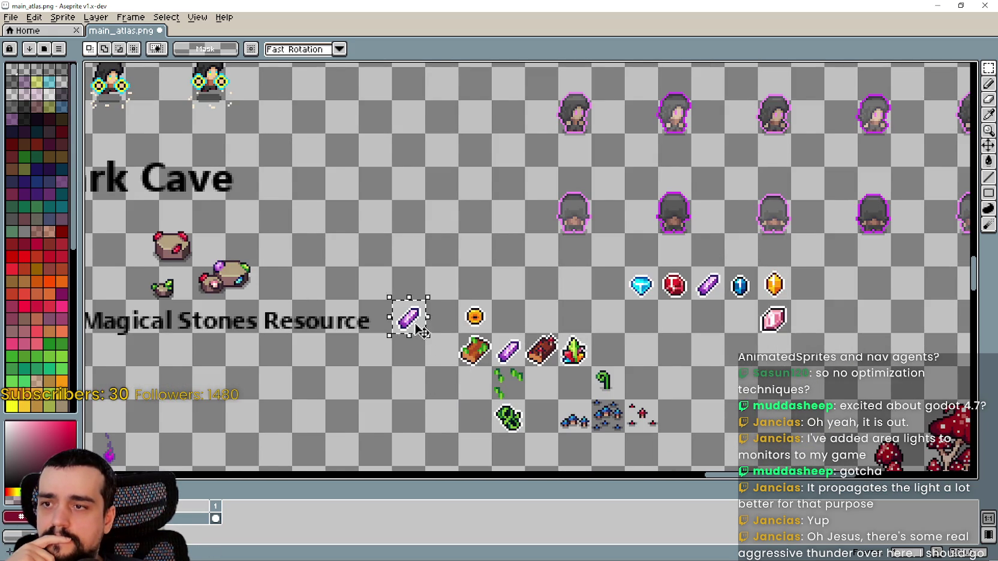
scroll(415, 326, "down", 3)
scroll(430, 337, "up", 3)
scroll(466, 334, "down", 3)
scroll(466, 334, "up", 2)
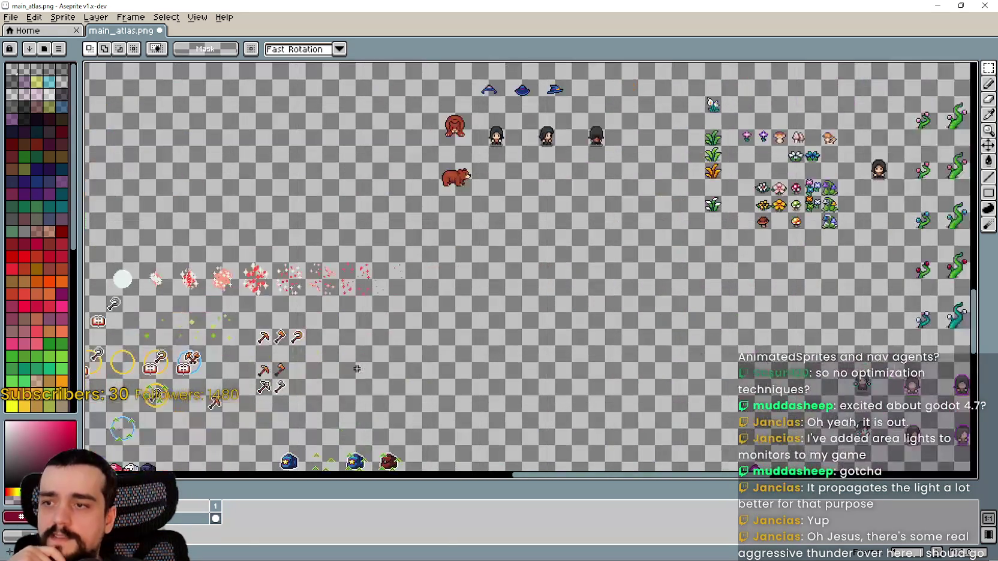
mouse_move(180, 468)
left_mouse_down()
mouse_move(383, 322)
mouse_move(600, 238)
left_mouse_up()
scroll(600, 238, "down", 1)
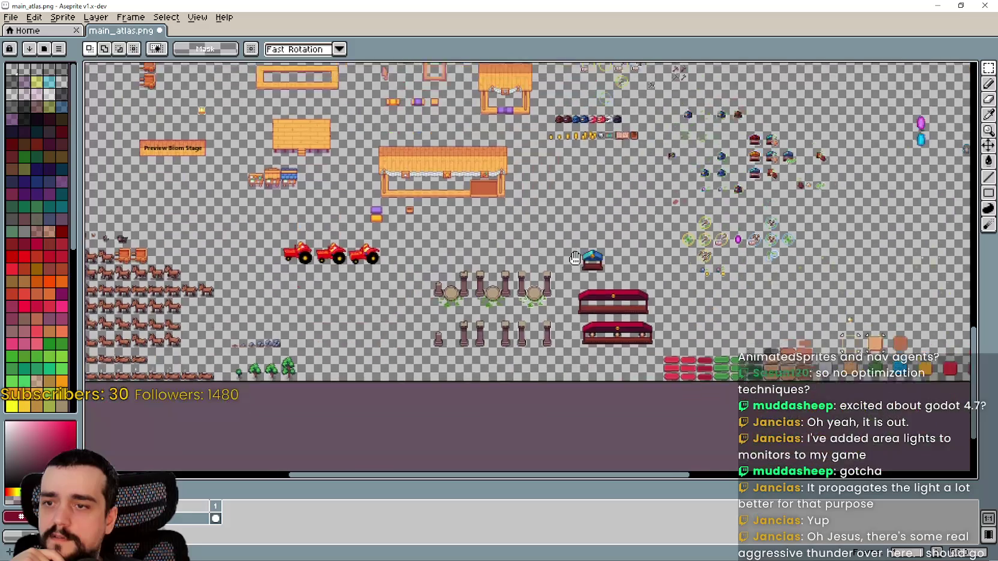
scroll(570, 238, "down", 1)
scroll(493, 237, "up", 1)
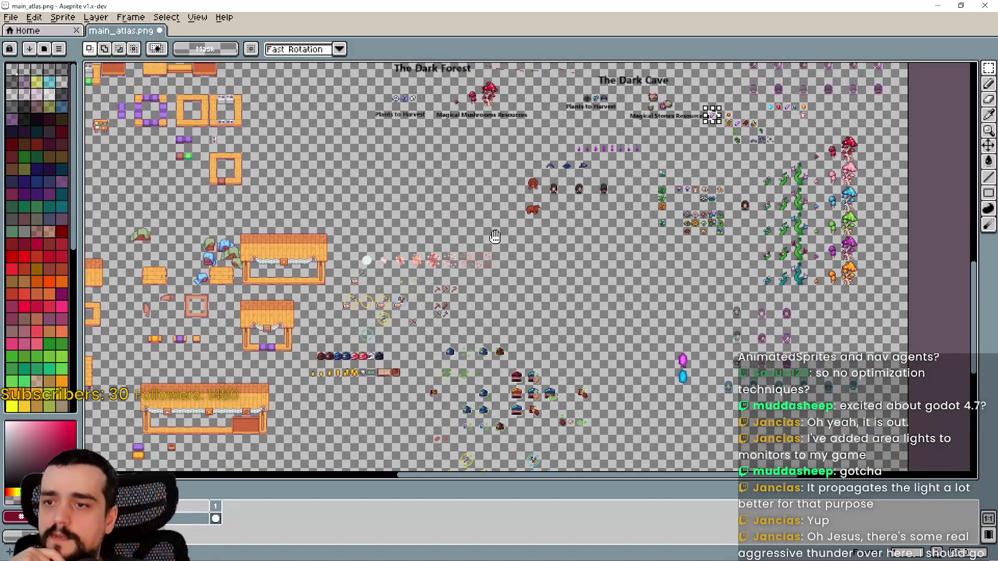
mouse_move(495, 236)
left_mouse_down()
mouse_move(464, 332)
mouse_move(660, 437)
left_mouse_up()
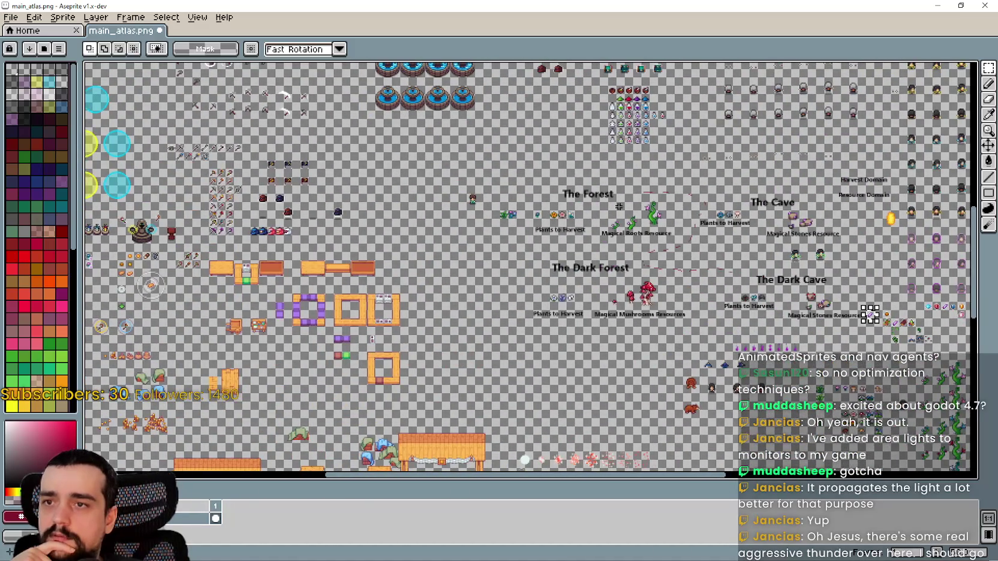
scroll(619, 206, "up", 4)
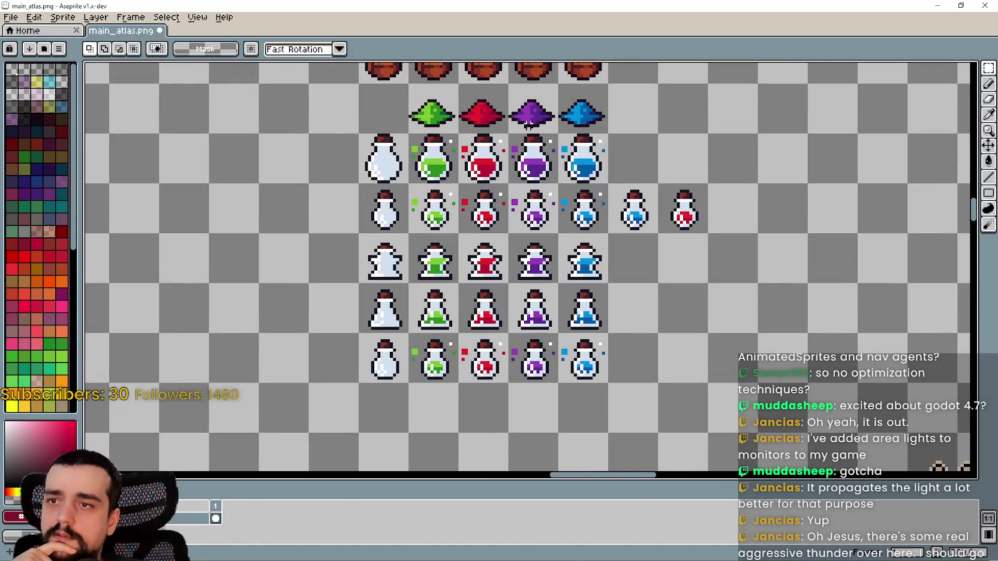
Marquee-select the purple hat-and-potion column and scroll around the atlas layout
left_click_drag(529, 110, 541, 378)
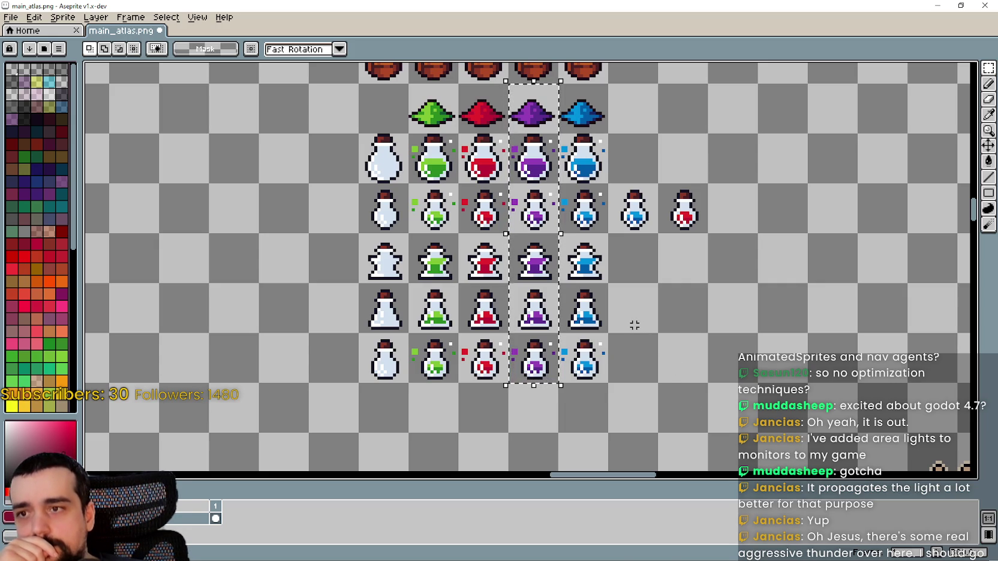
scroll(697, 319, "down", 3)
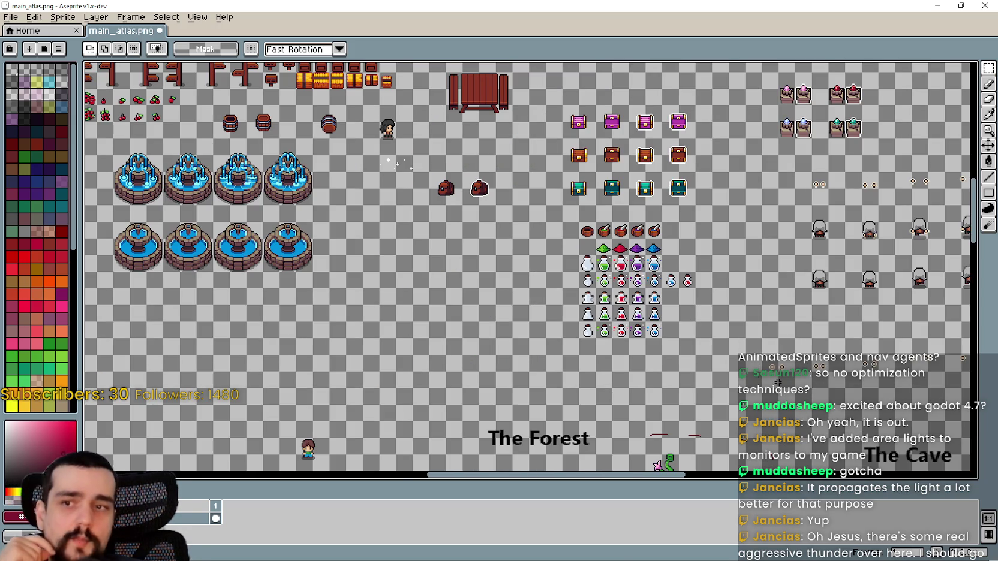
scroll(531, 270, "down", 5)
scroll(531, 270, "down", 6)
scroll(531, 270, "right", 4)
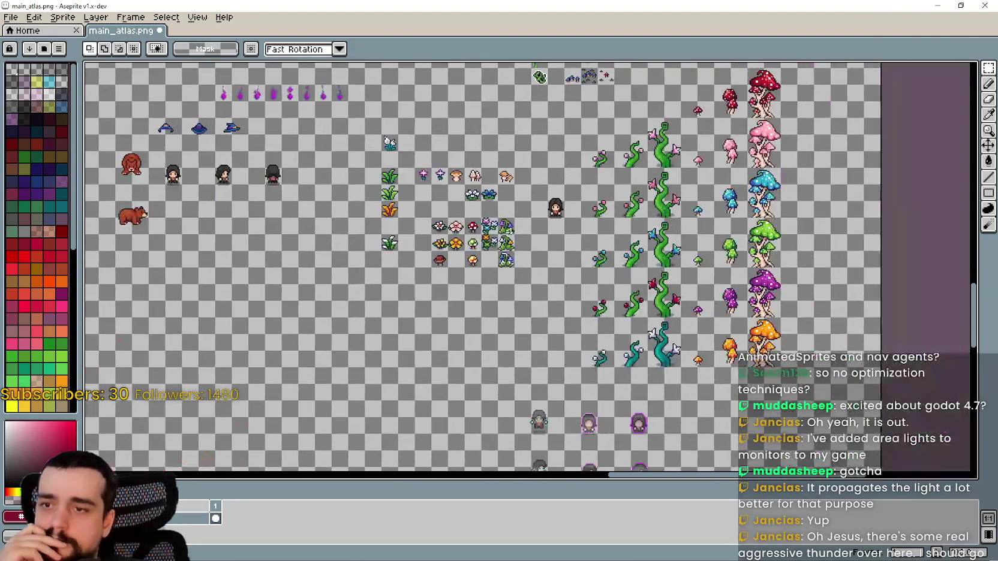
scroll(372, 185, "down", 2)
scroll(501, 266, "down", 2)
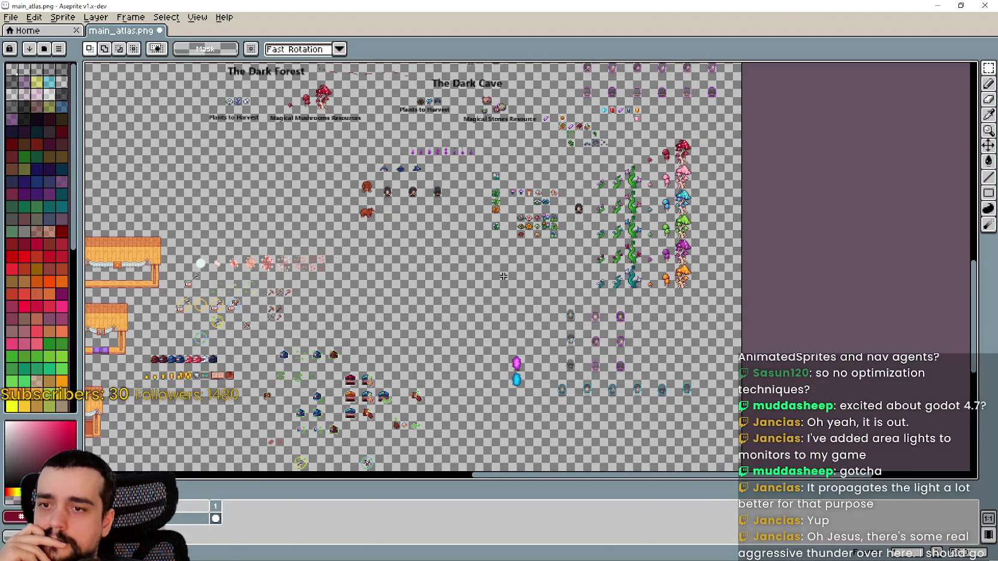
scroll(516, 312, "up", 5)
scroll(518, 294, "up", 2)
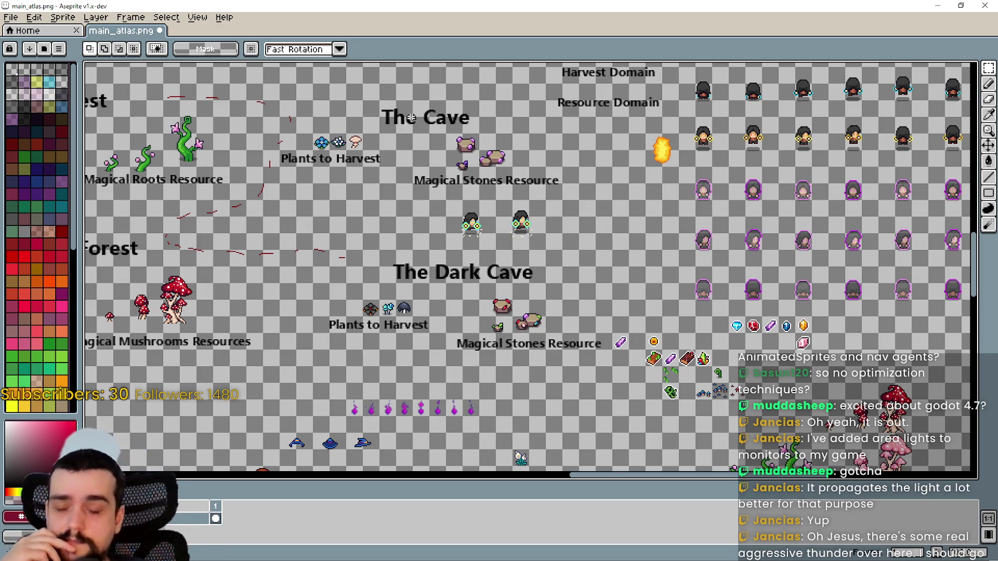
scroll(719, 299, "up", 2)
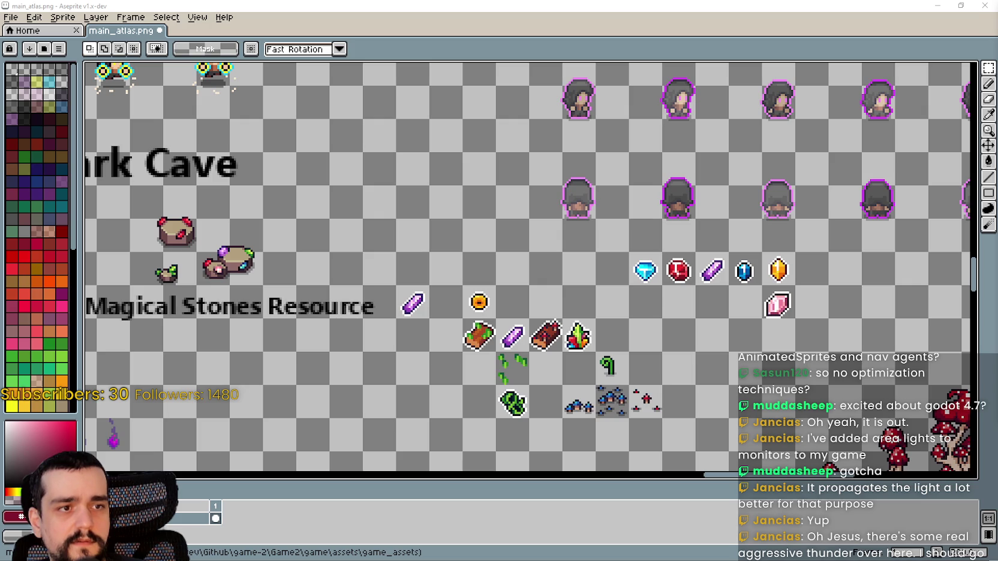
Bring up the DND Forest Mage image results in Chrome and scroll through them
key("alt+Tab")
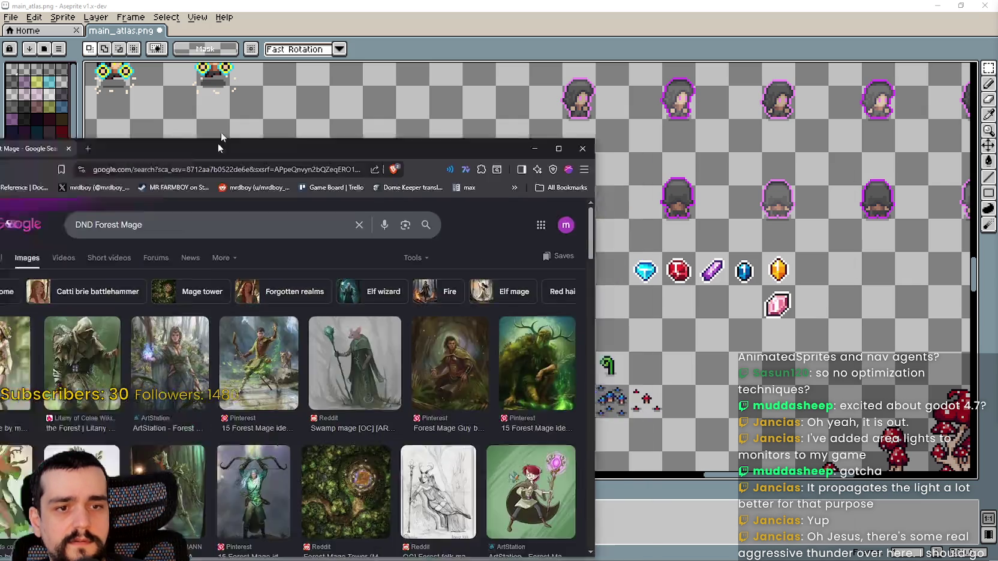
left_click_drag(218, 143, 448, 23)
left_click(791, 26)
key("alt+Tab")
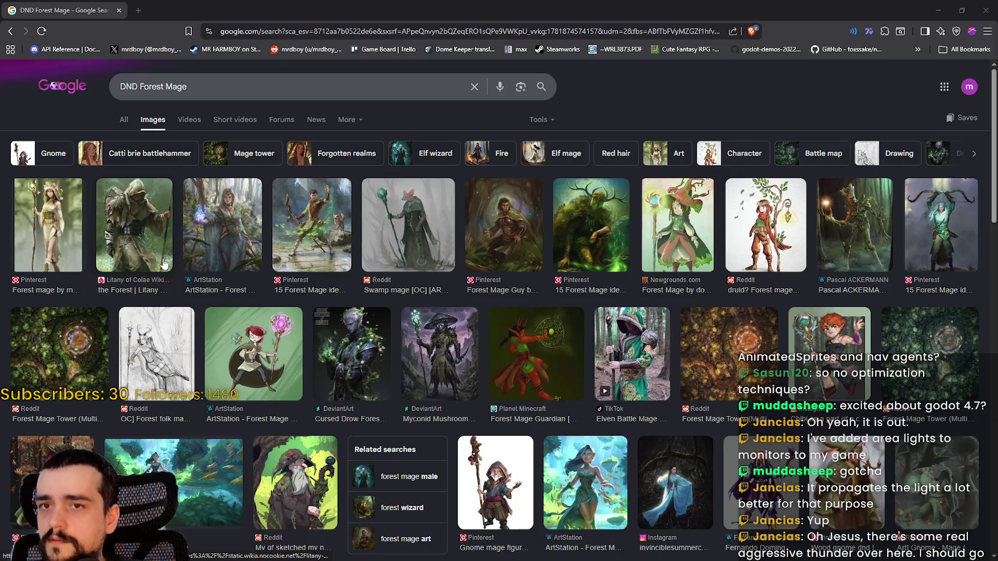
scroll(163, 264, "down", 2)
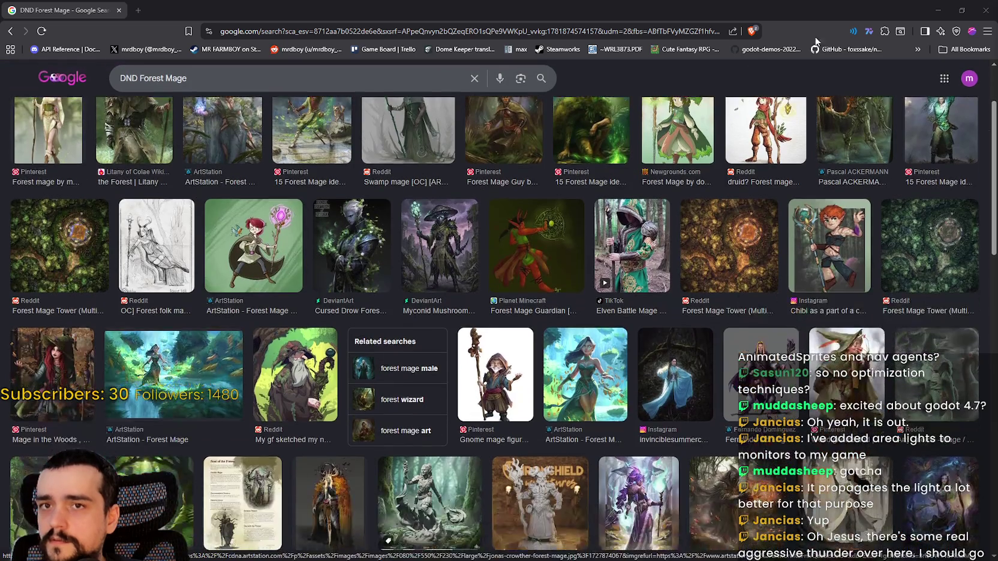
left_click(962, 10)
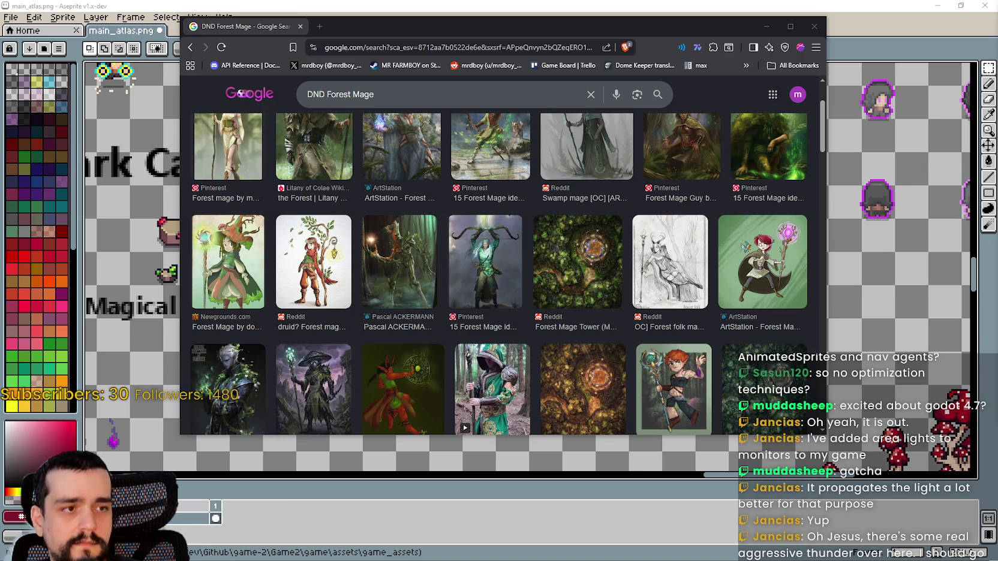
Browse the other Forest Mage results window, then tuck the browser behind the atlas
key("alt+Tab")
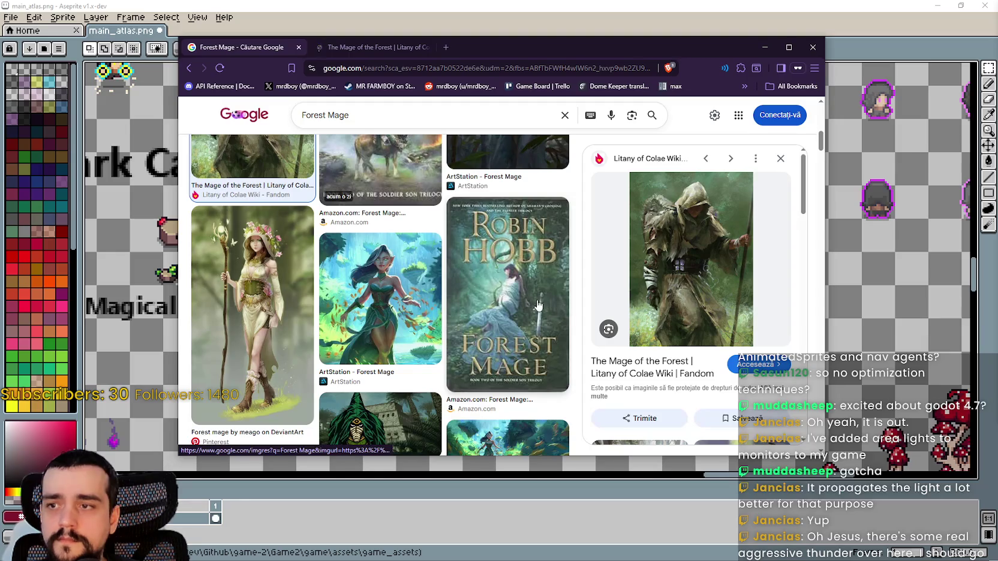
scroll(533, 303, "down", 1)
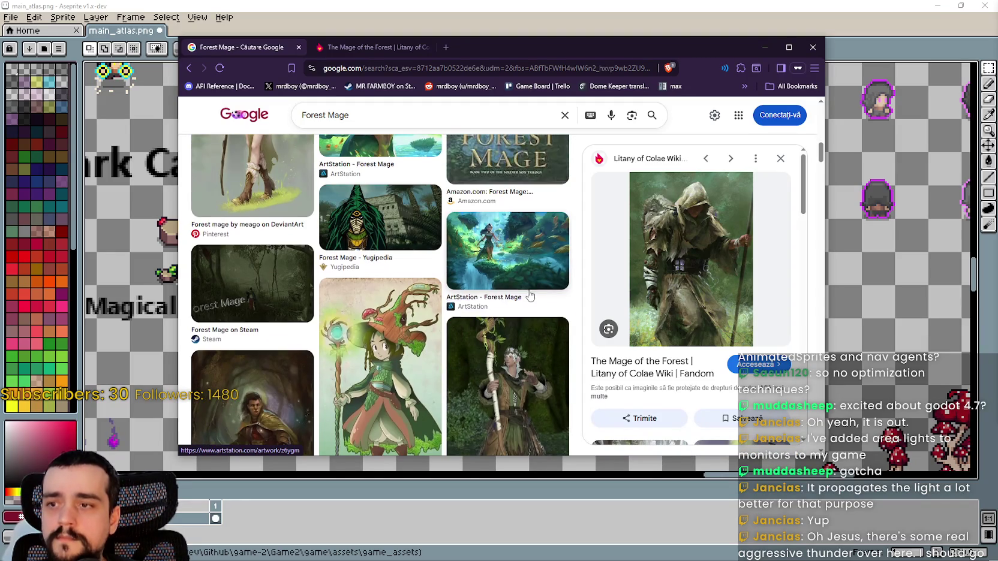
scroll(533, 303, "down", 3)
left_click(355, 32)
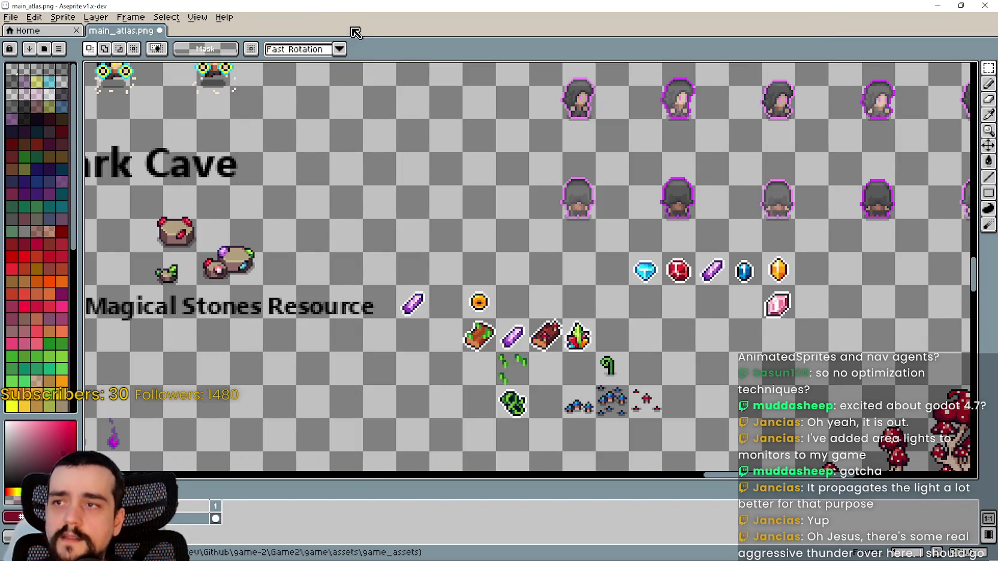
key("alt+Tab")
left_click(369, 48)
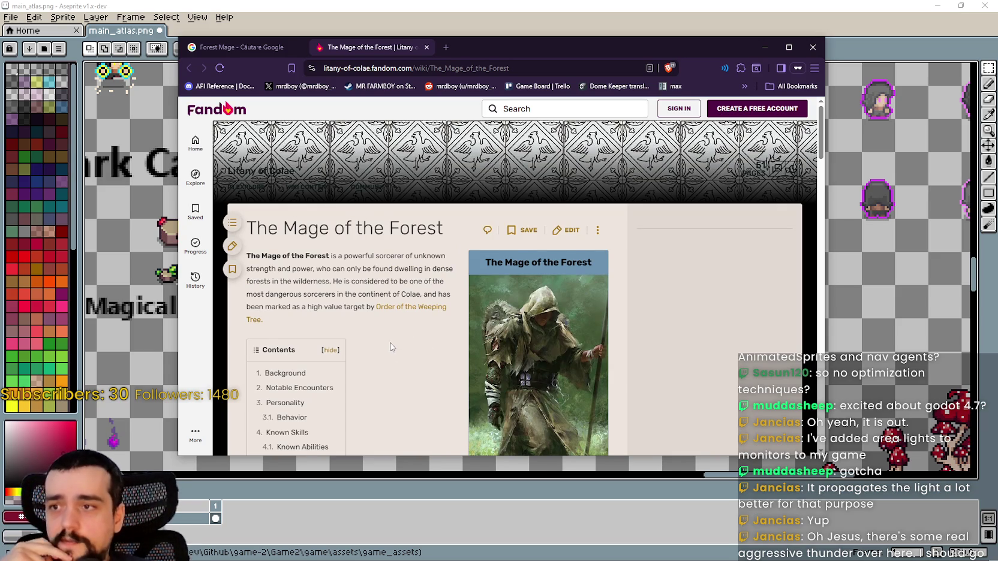
scroll(395, 346, "down", 1)
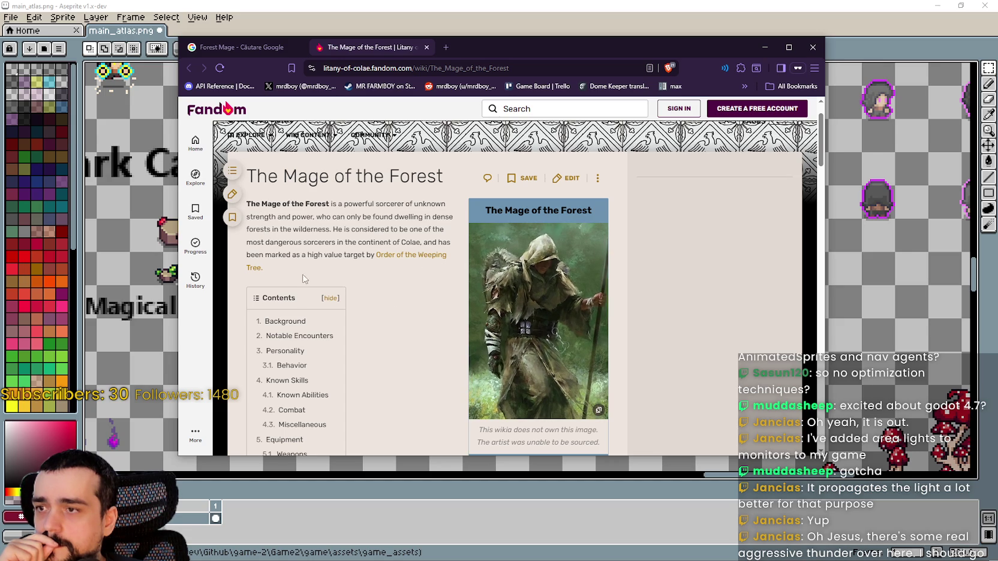
scroll(430, 318, "down", 3)
scroll(424, 279, "down", 3)
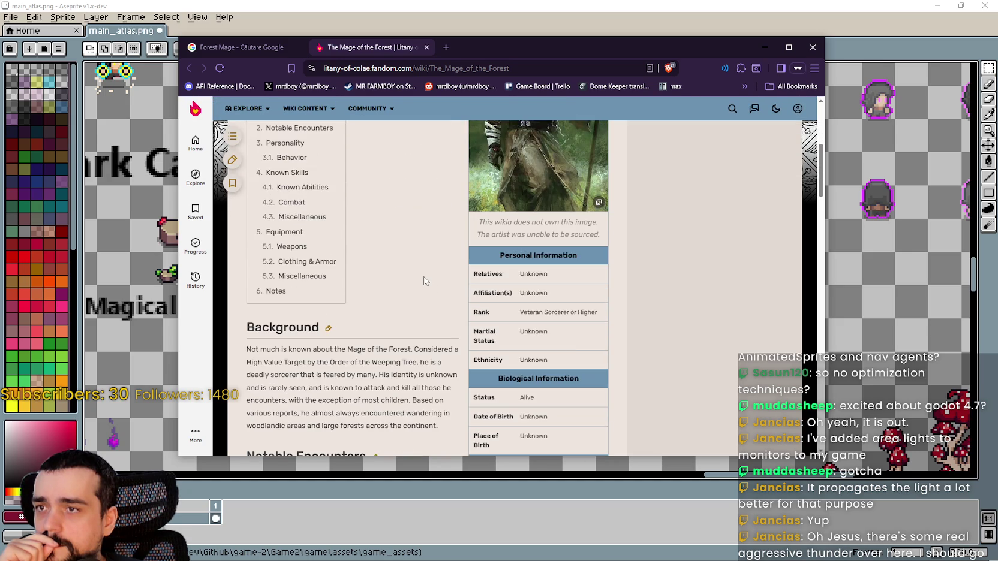
scroll(427, 276, "up", 5)
scroll(372, 275, "down", 5)
scroll(390, 304, "down", 1)
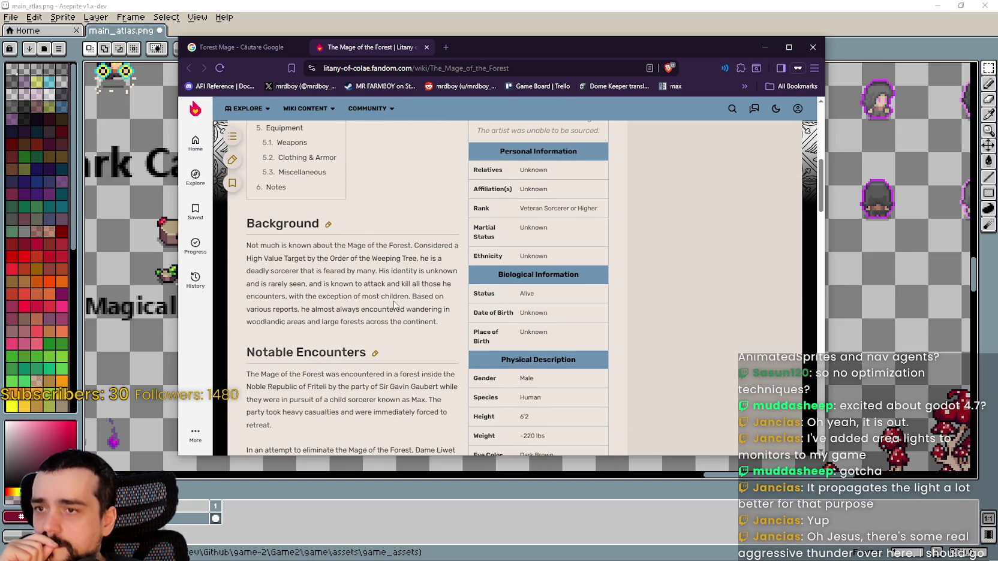
scroll(395, 309, "down", 1)
scroll(409, 357, "down", 3)
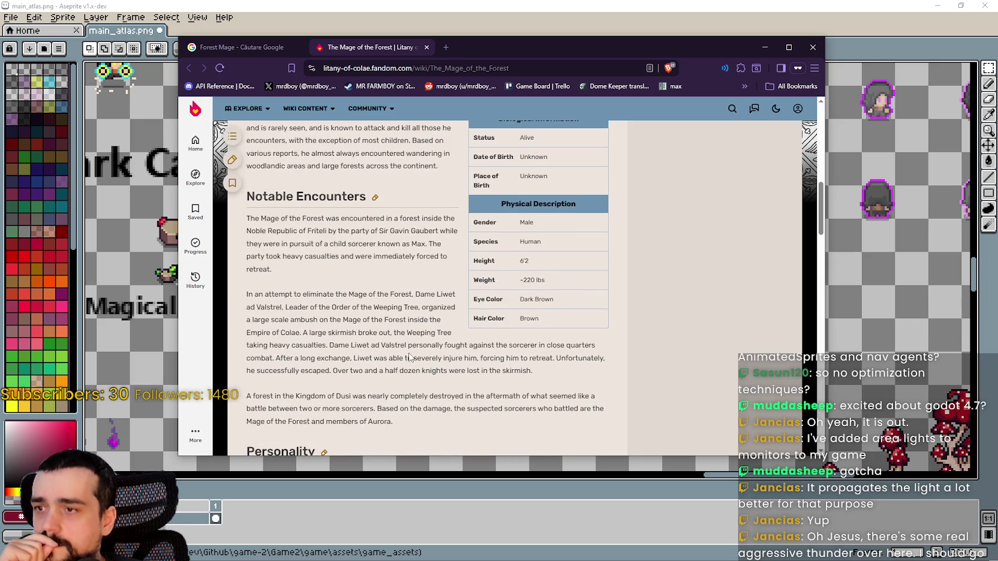
scroll(411, 356, "down", 1)
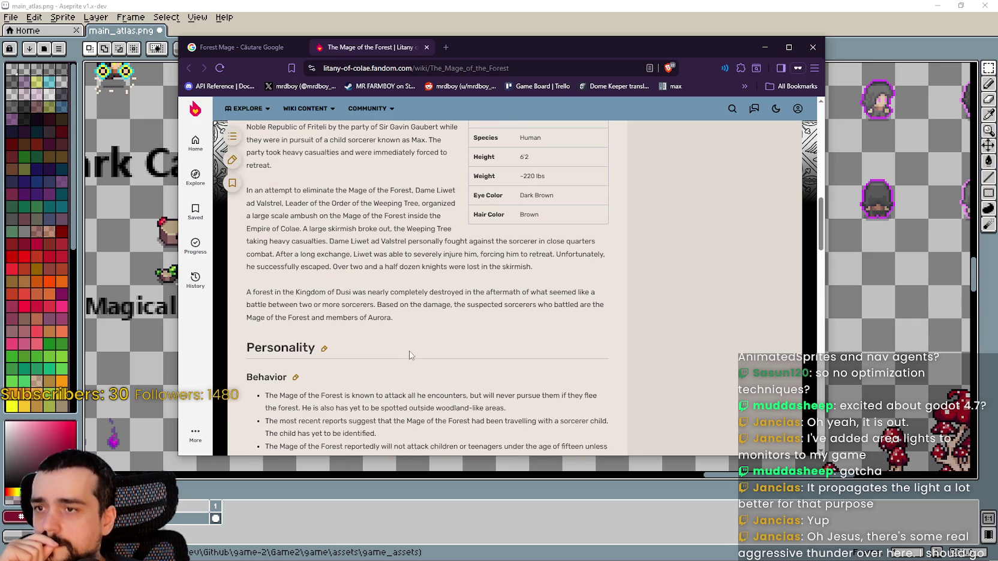
scroll(410, 354, "down", 4)
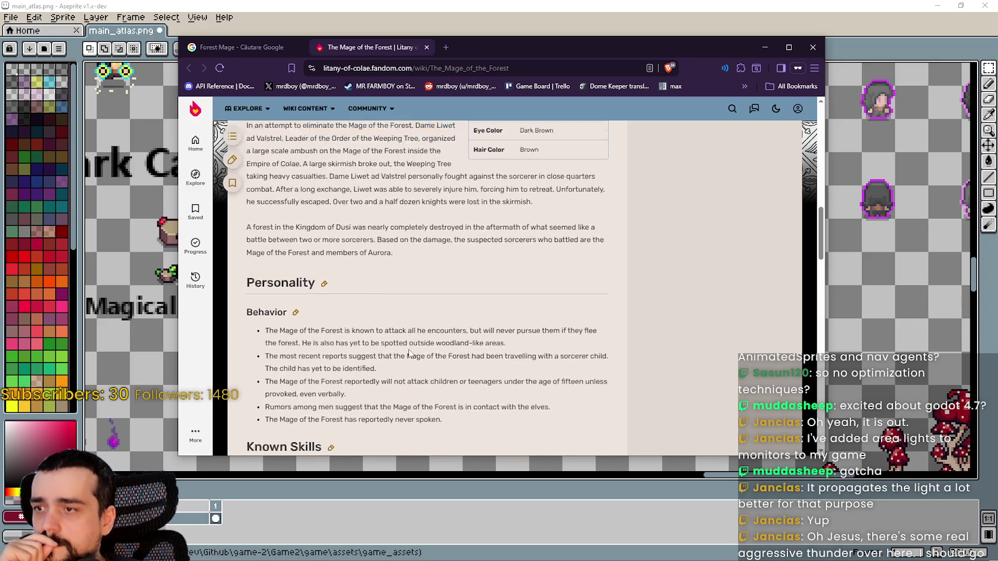
scroll(410, 348, "down", 2)
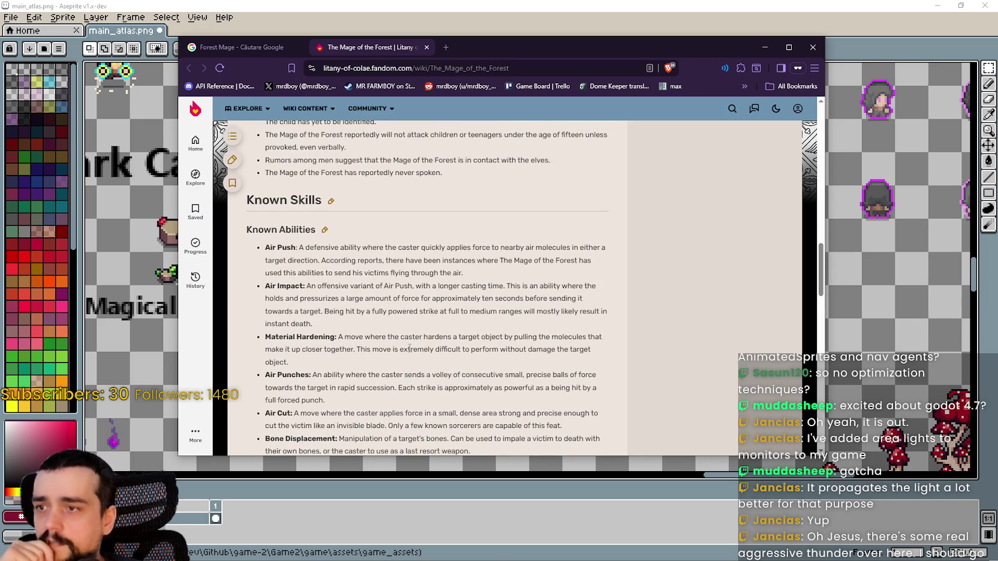
scroll(410, 350, "down", 1)
scroll(410, 352, "down", 1)
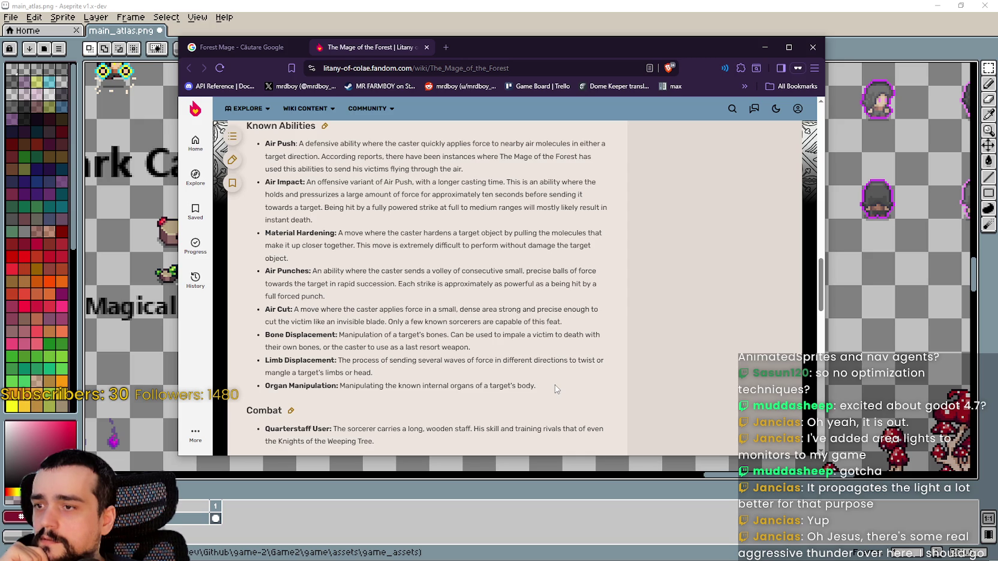
scroll(555, 389, "down", 3)
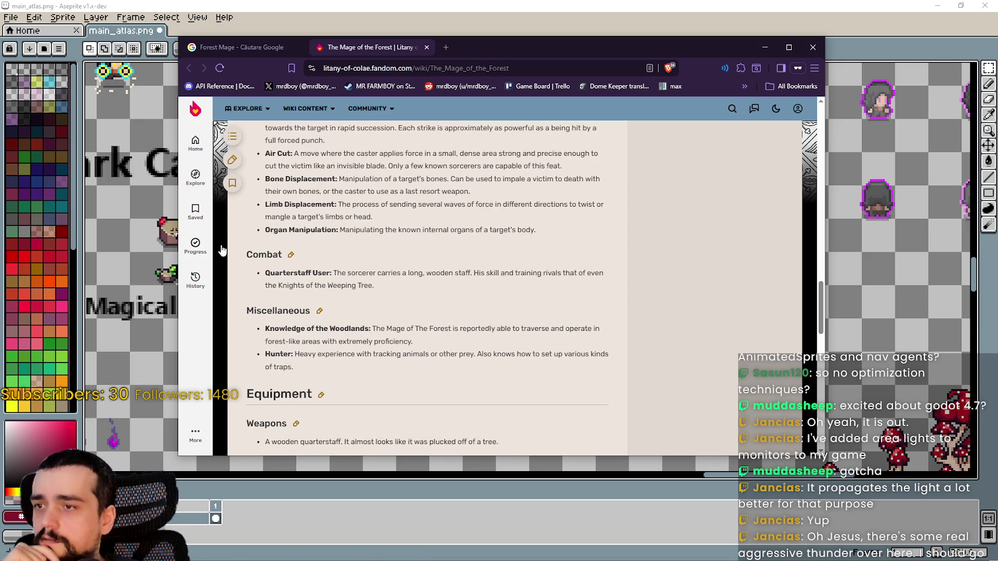
scroll(424, 360, "up", 1)
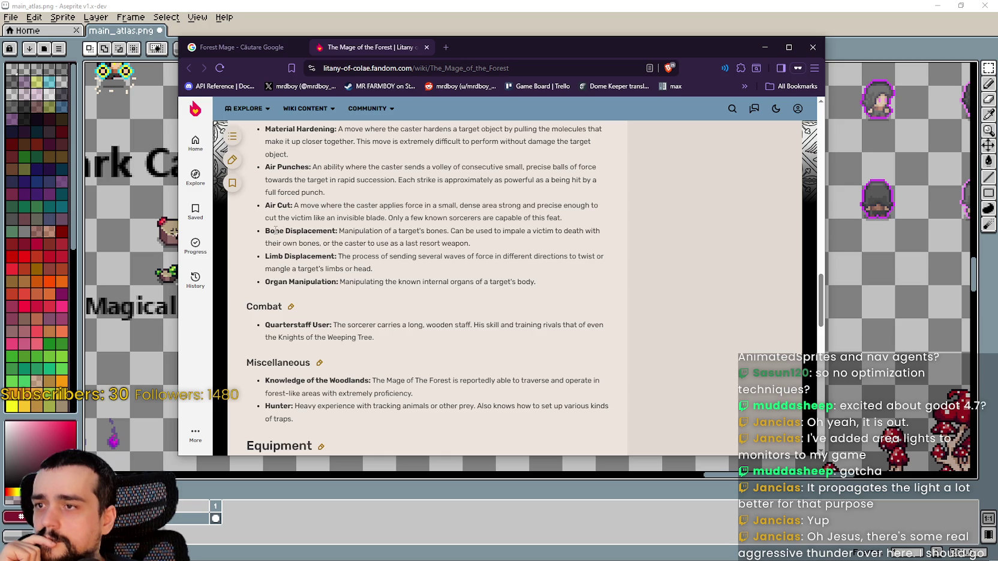
mouse_move(265, 231)
left_mouse_down()
mouse_move(388, 217)
mouse_move(373, 234)
mouse_move(338, 232)
left_mouse_up()
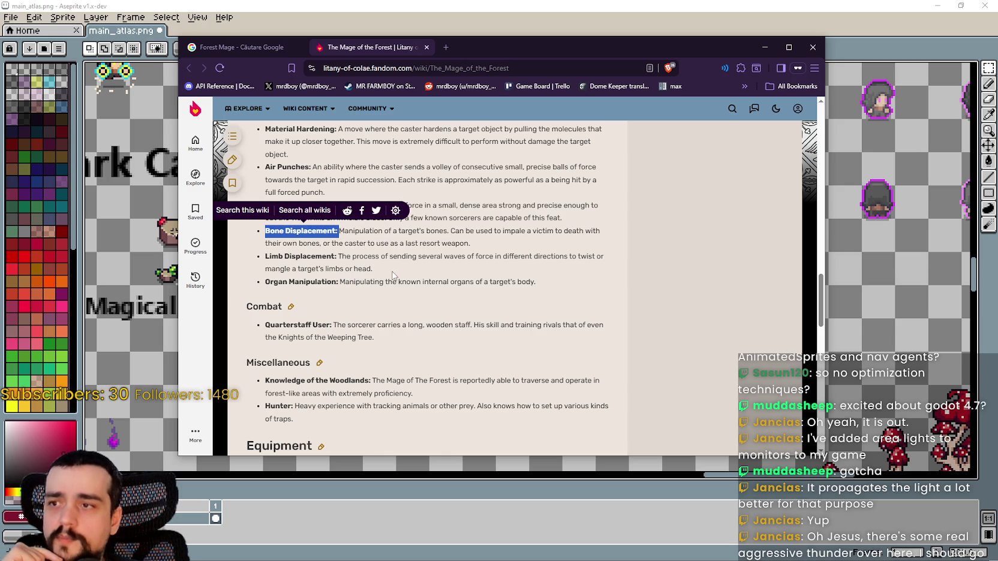
key("alt+Tab")
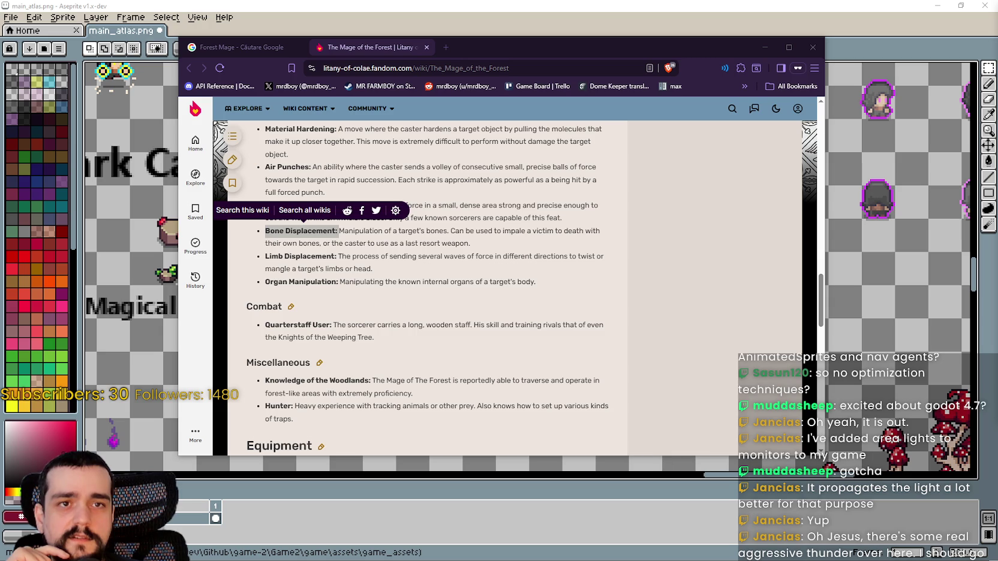
left_click(486, 288)
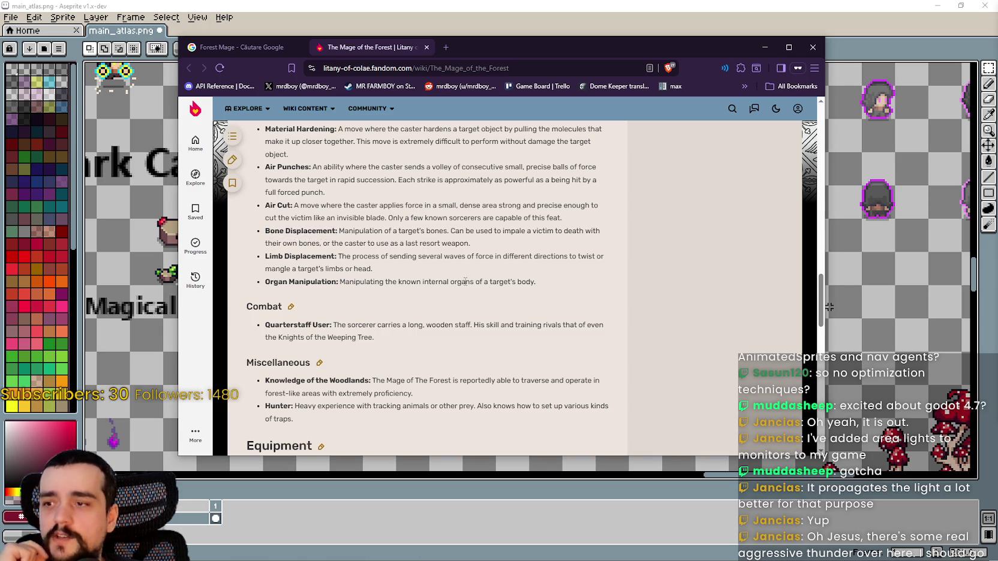
scroll(427, 328, "down", 2)
scroll(427, 327, "down", 4)
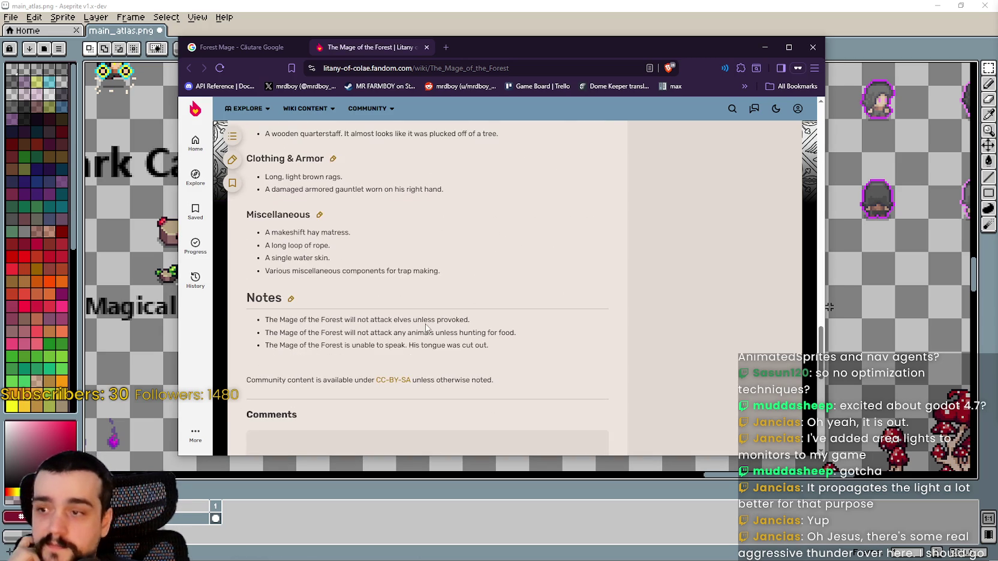
scroll(429, 322, "up", 1)
scroll(438, 319, "down", 2)
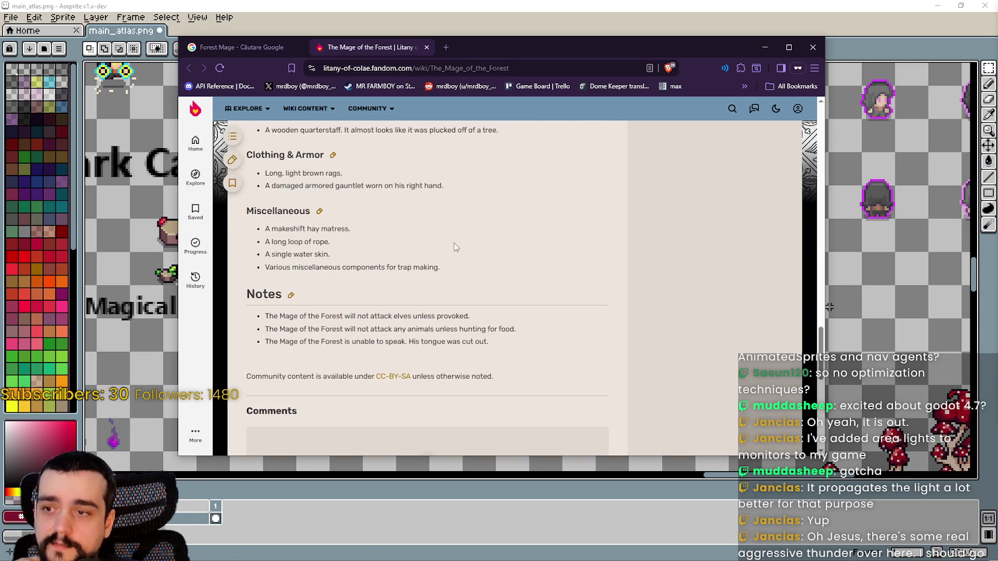
left_click_drag(821, 339, 822, 139)
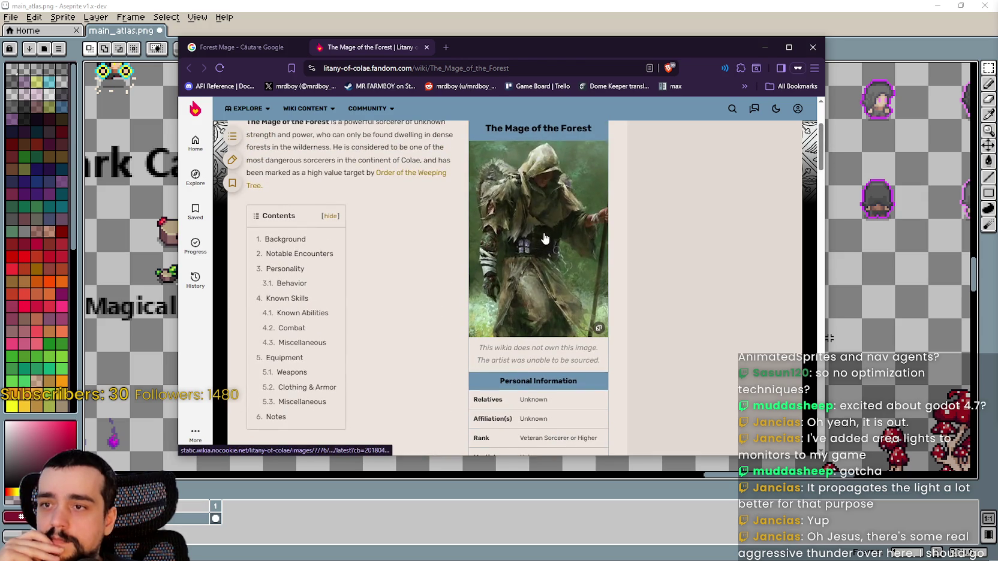
Close the enlarged character image and change the image search from Forest Mage to 'Harvest Mage'
left_click(542, 241)
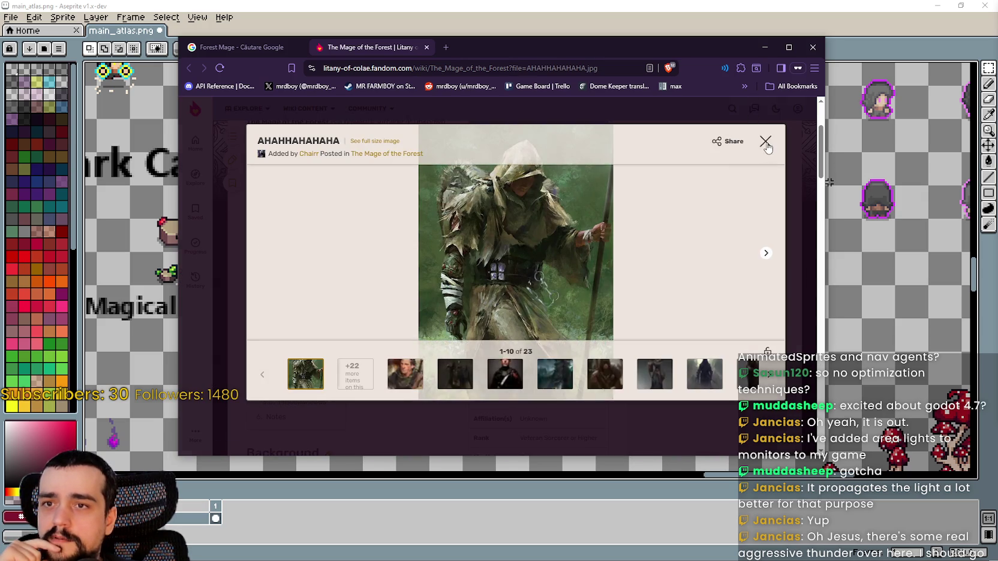
left_click(767, 148)
left_click(283, 46)
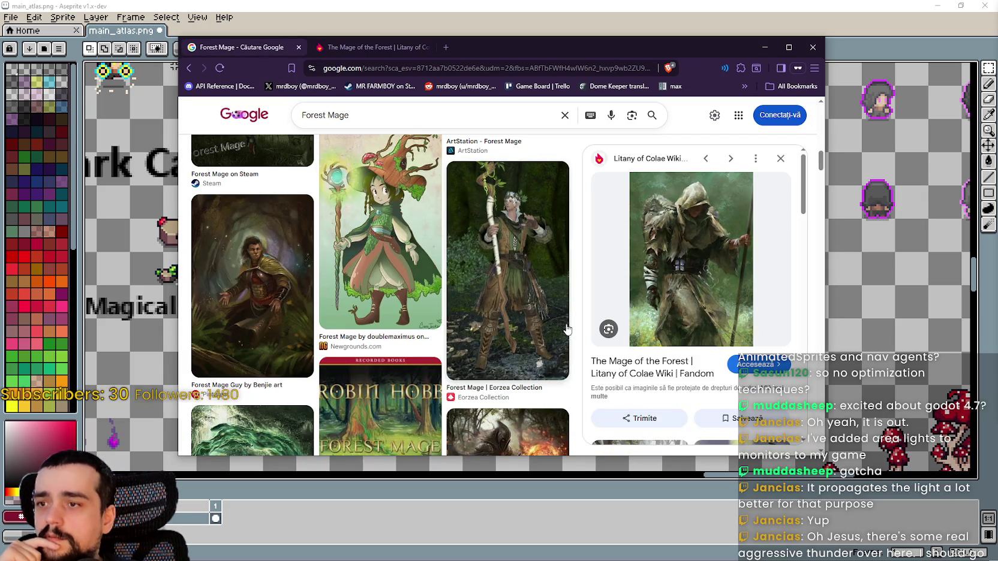
scroll(252, 282, "up", 10)
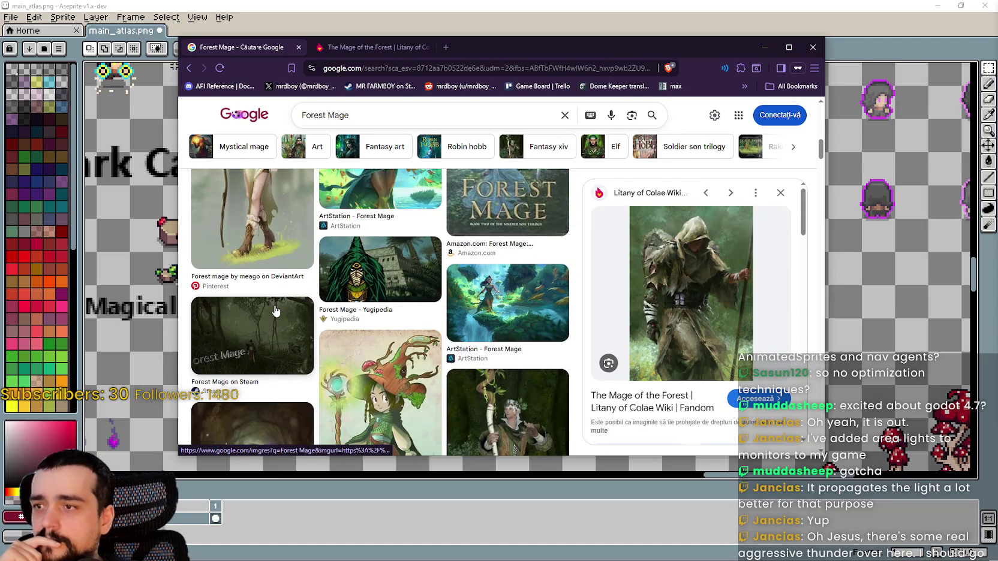
double_click(321, 115)
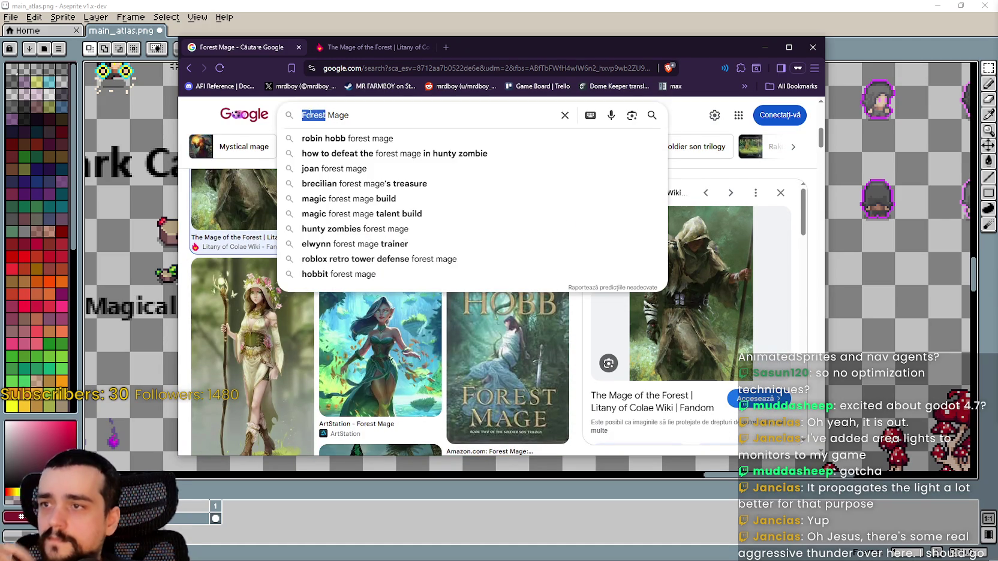
type("Harvest")
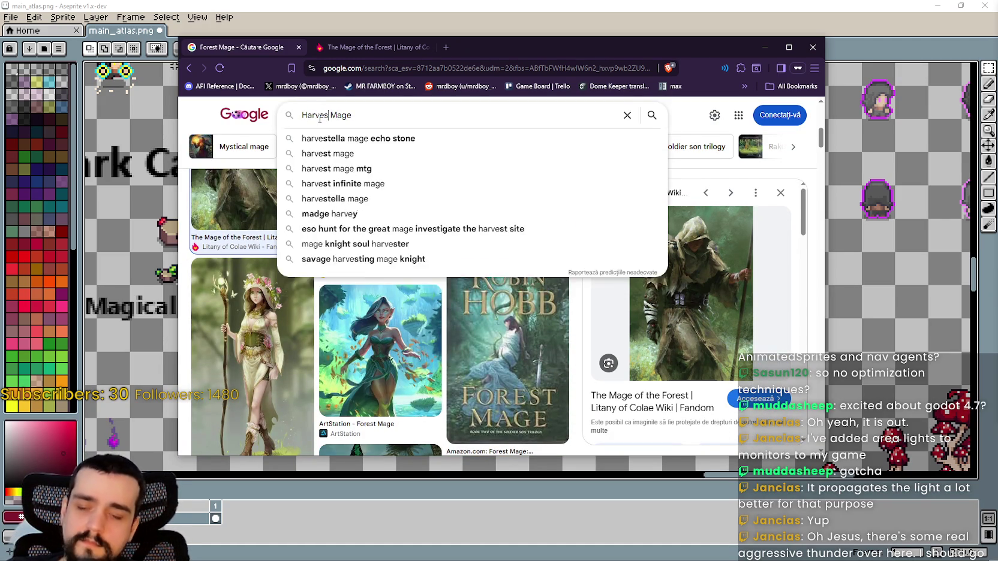
key("Return")
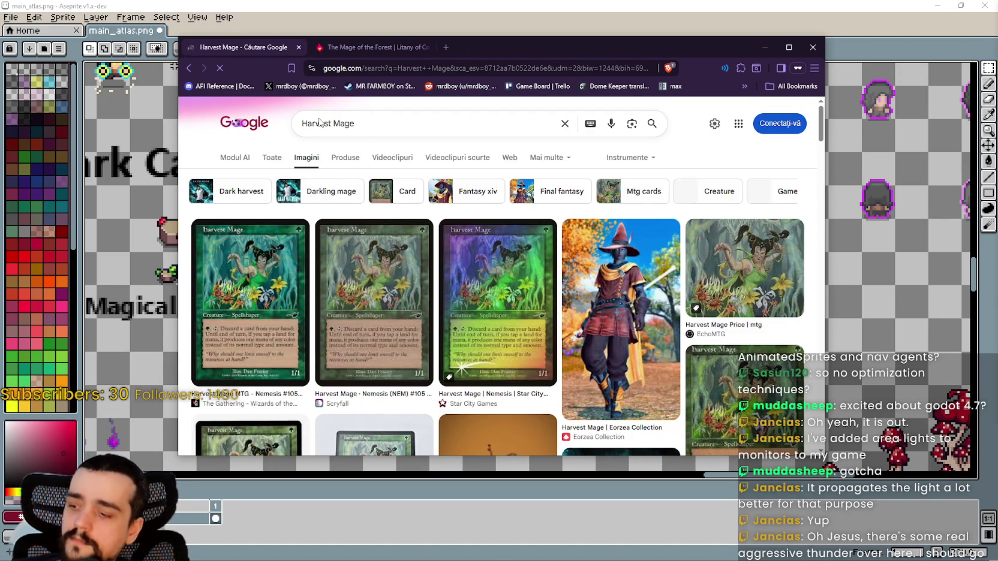
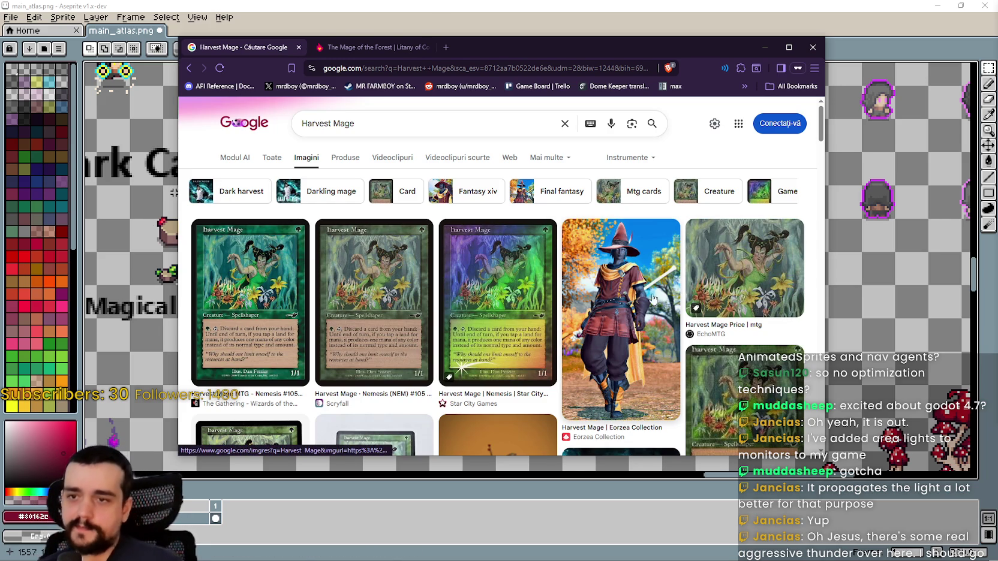
Open the first Harvest Mage image result's Gatherer card page in a new tab and view it
scroll(735, 273, "down", 3)
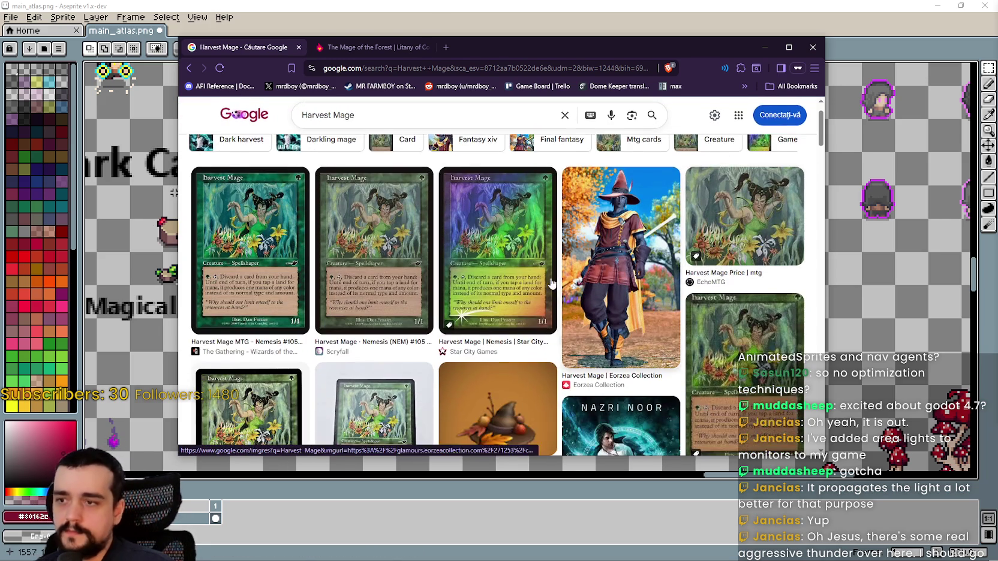
scroll(515, 281, "down", 3)
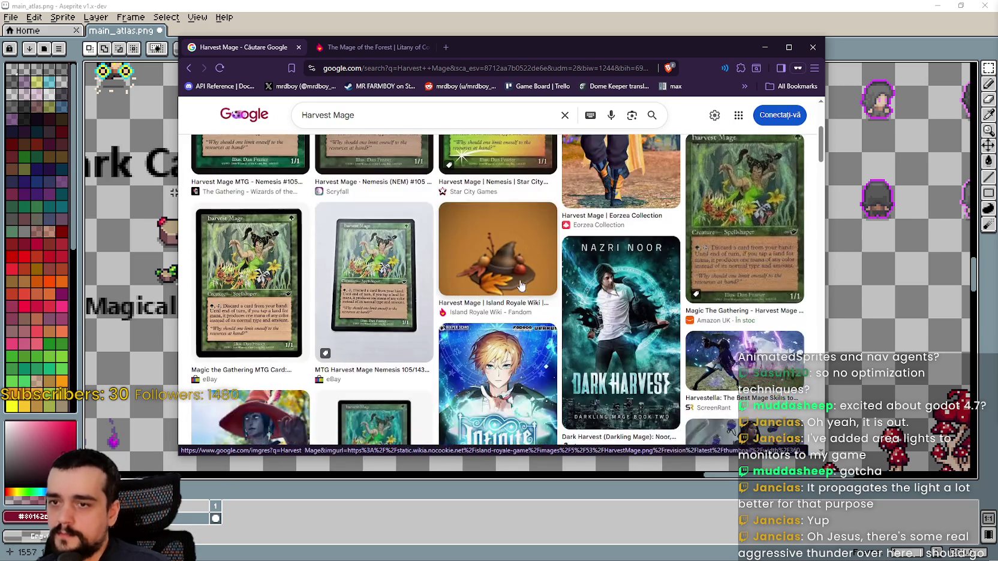
scroll(515, 281, "up", 2)
scroll(266, 306, "up", 4)
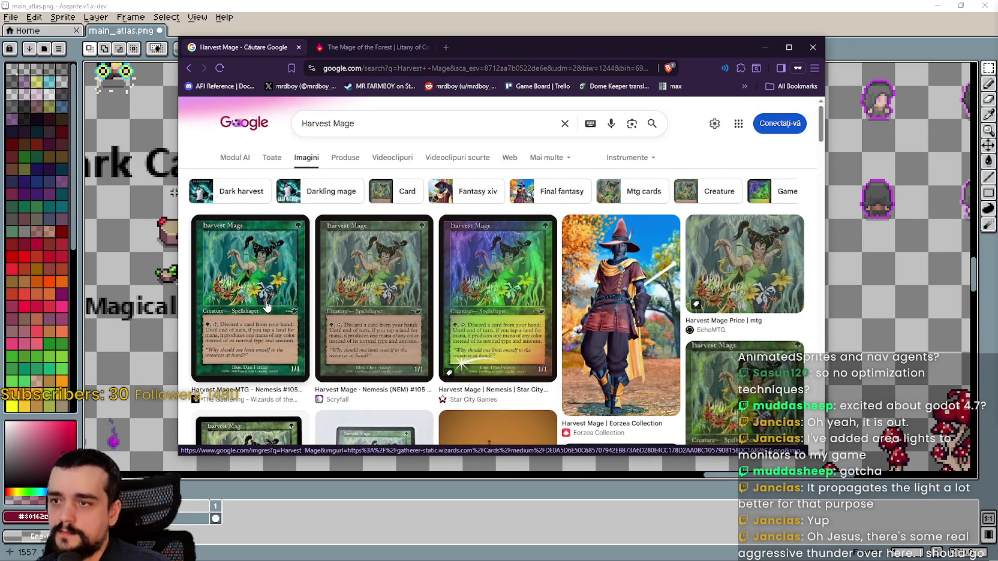
left_click(261, 348)
right_click(644, 364)
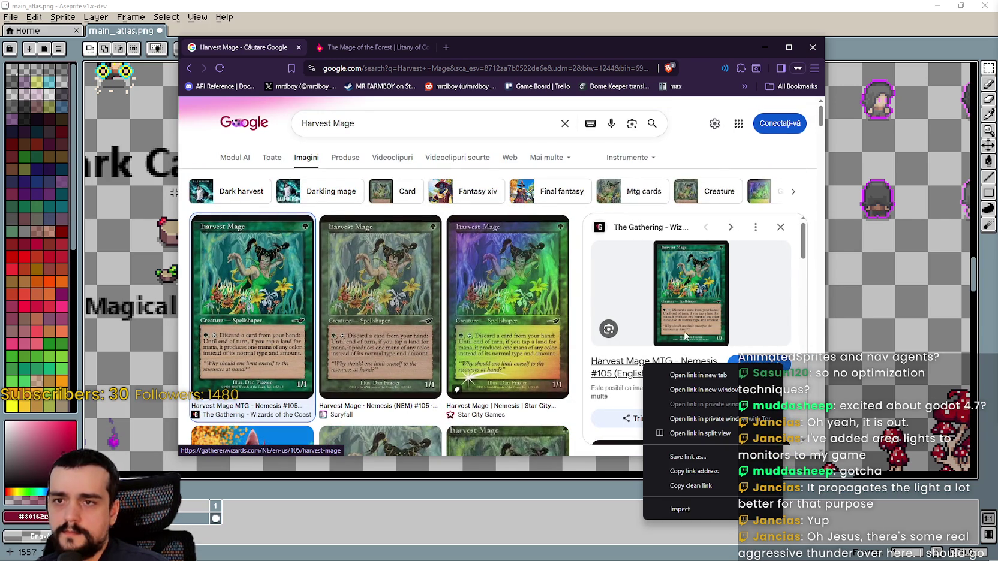
left_click(698, 375)
left_click(476, 56)
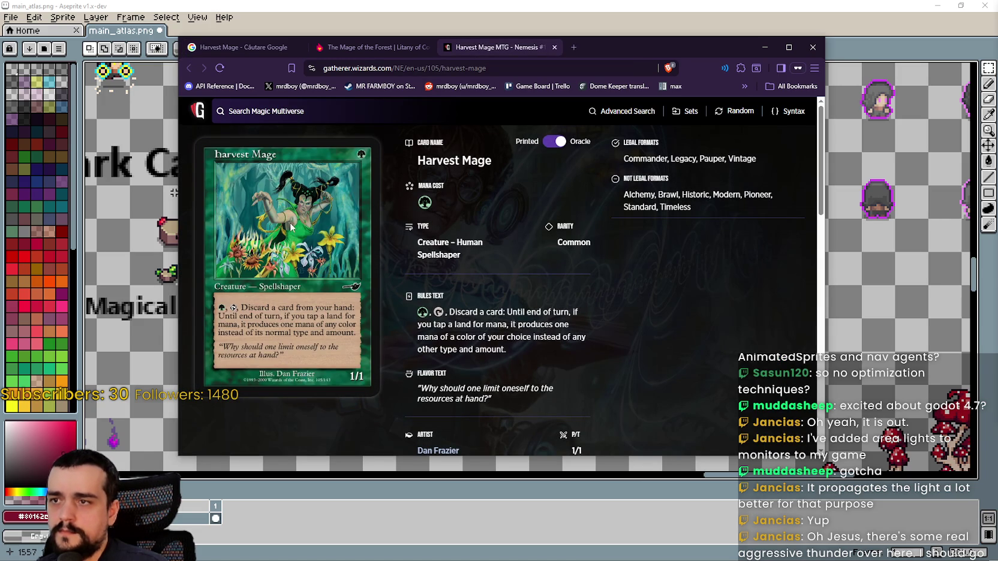
Glance over the Mage of the Forest wiki and card tabs, then return to the Harvest Mage image results
scroll(617, 365, "down", 1)
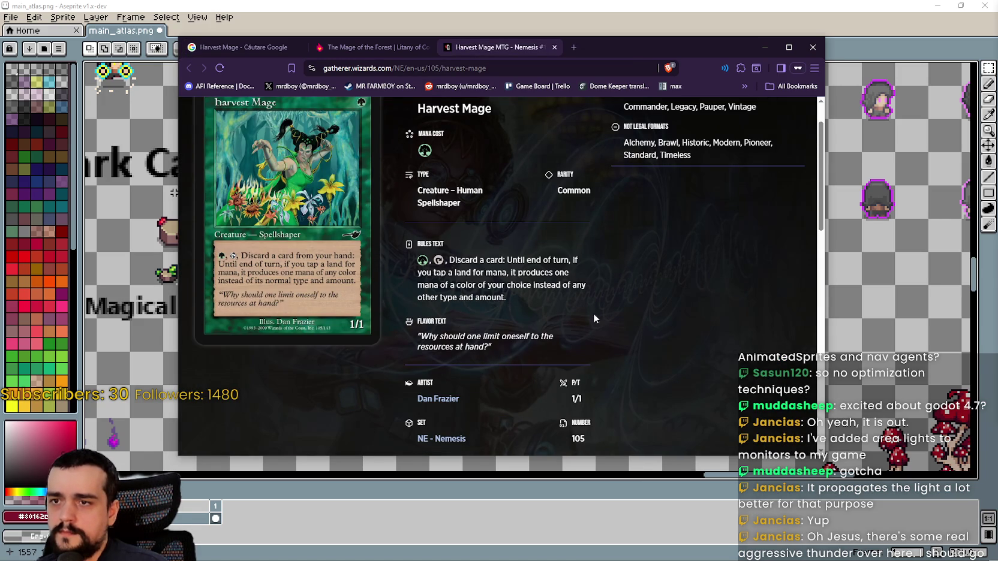
scroll(594, 315, "down", 4)
scroll(592, 311, "up", 4)
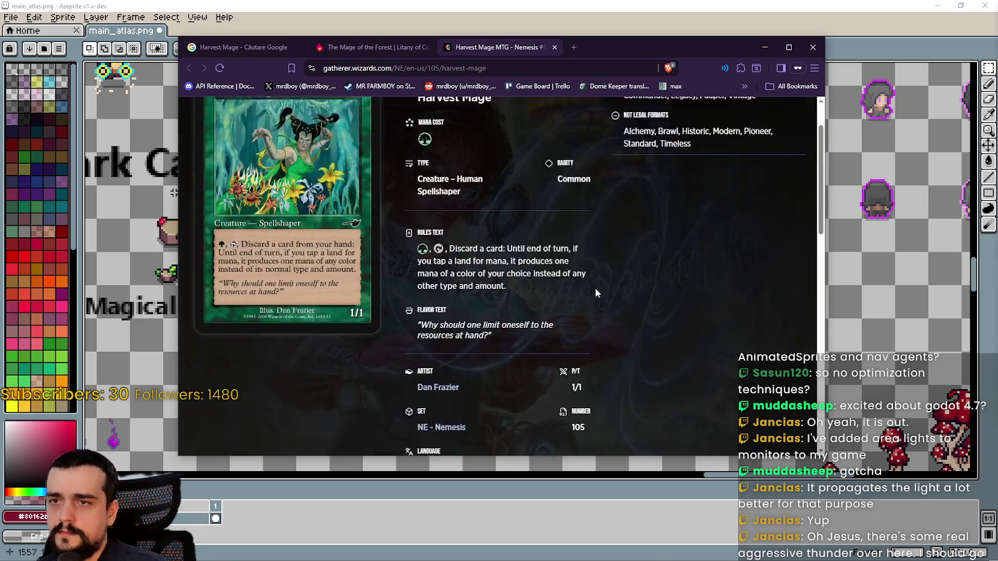
scroll(596, 292, "up", 2)
left_click(384, 48)
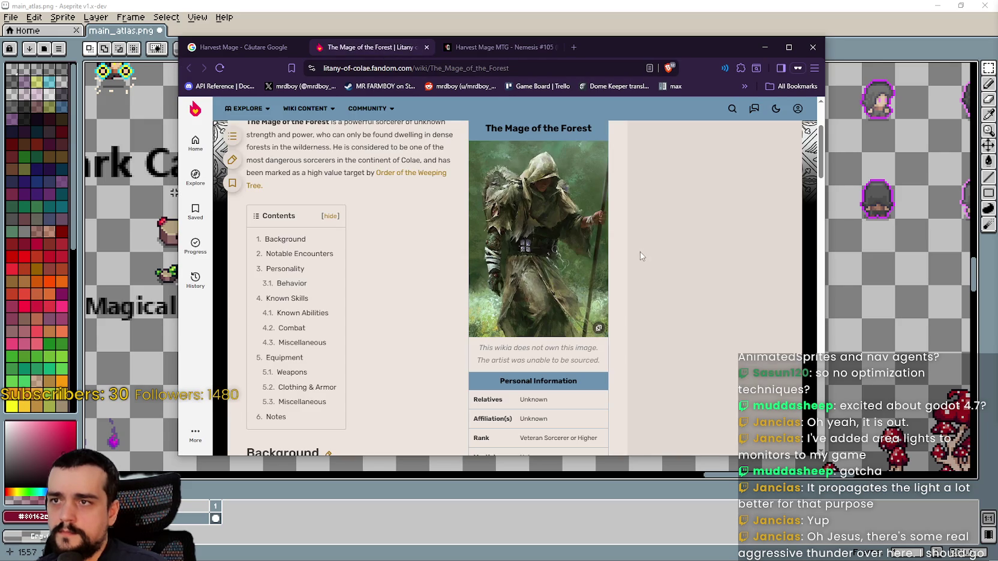
left_click(474, 48)
left_click(215, 48)
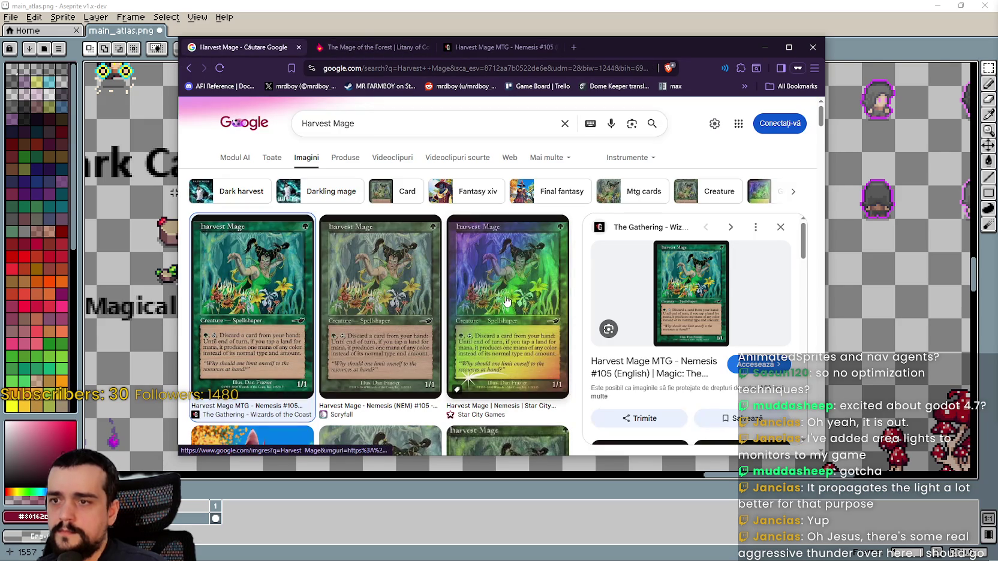
scroll(503, 298, "down", 4)
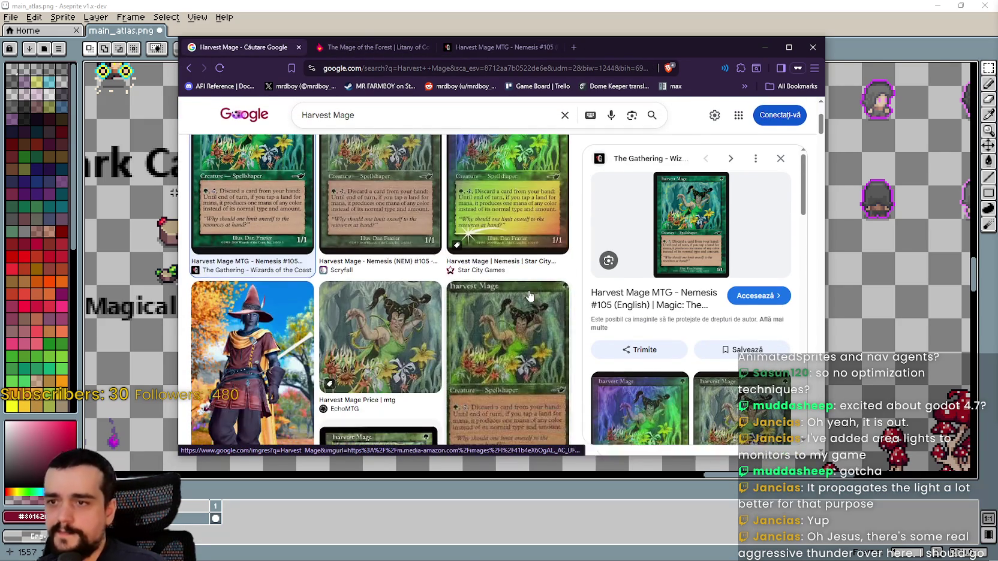
scroll(506, 291, "up", 3)
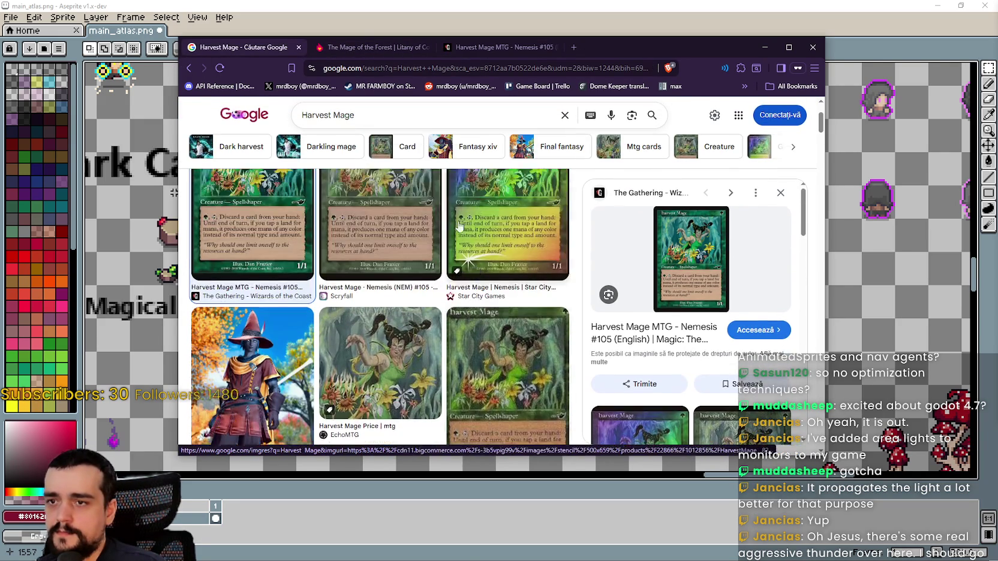
left_click(374, 114)
Extend the image search to 'Harvest Mage wiki' and browse the results
type("w")
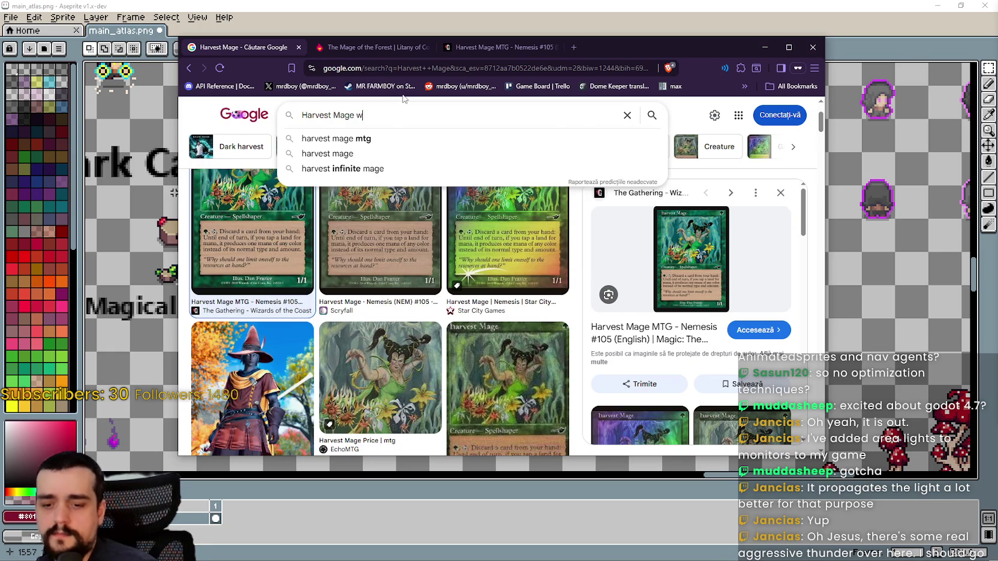
type("iki")
key("Return")
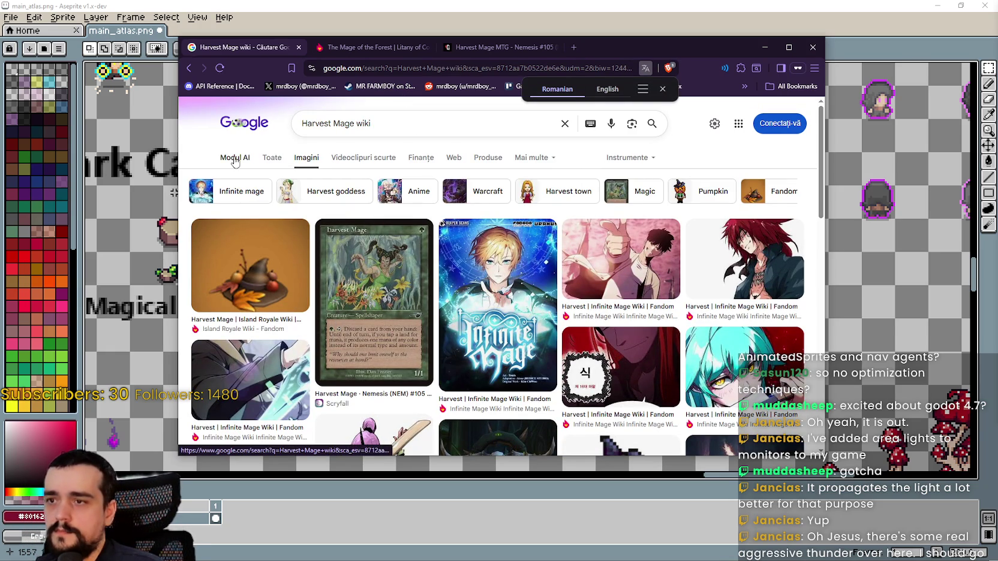
scroll(501, 254, "down", 1)
scroll(501, 253, "down", 1)
Open the Infinite Mage wiki's Harvest page in a new tab, check it, then close it
left_click(515, 252)
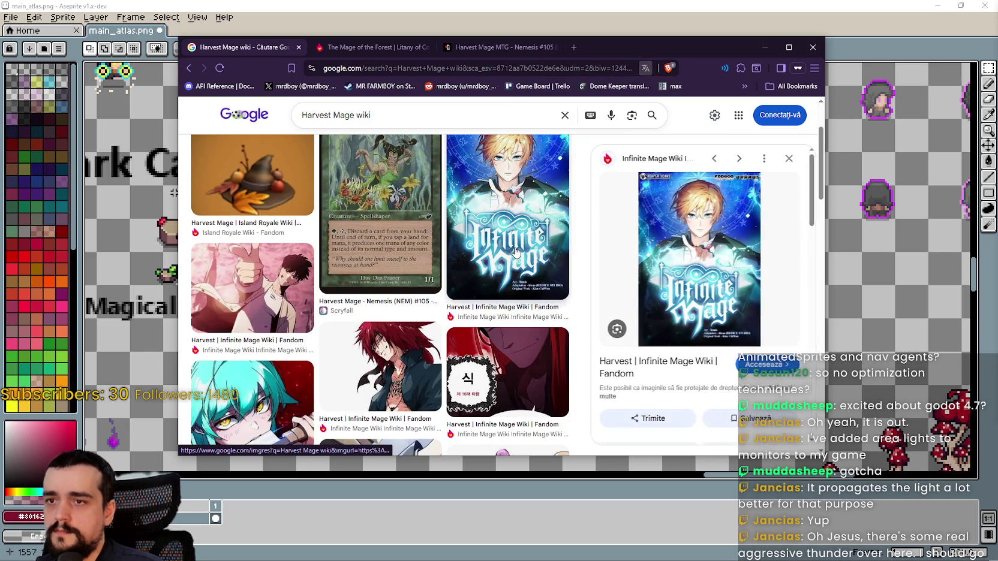
right_click(631, 370)
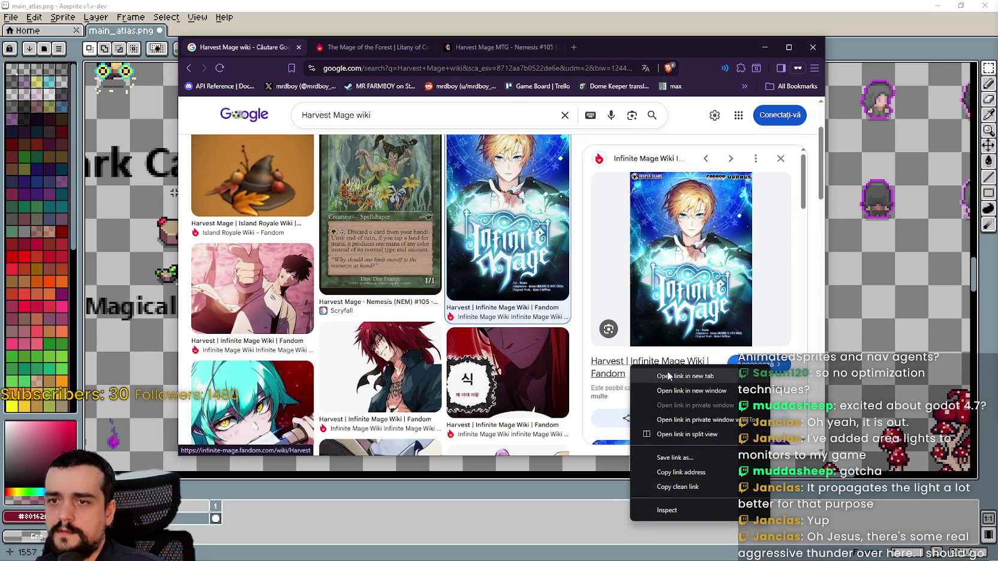
left_click(650, 373)
left_click(593, 47)
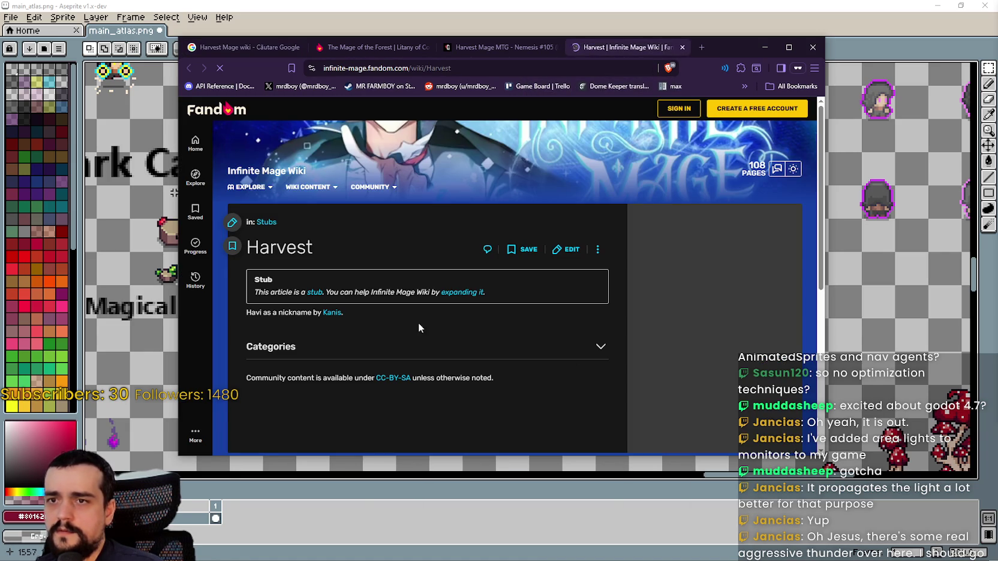
scroll(395, 291, "down", 2)
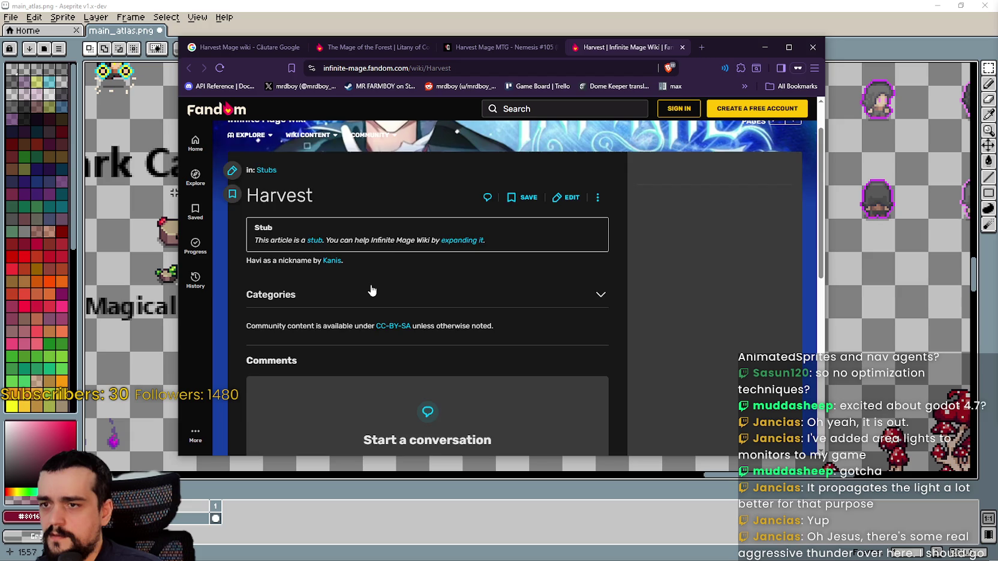
scroll(372, 291, "up", 1)
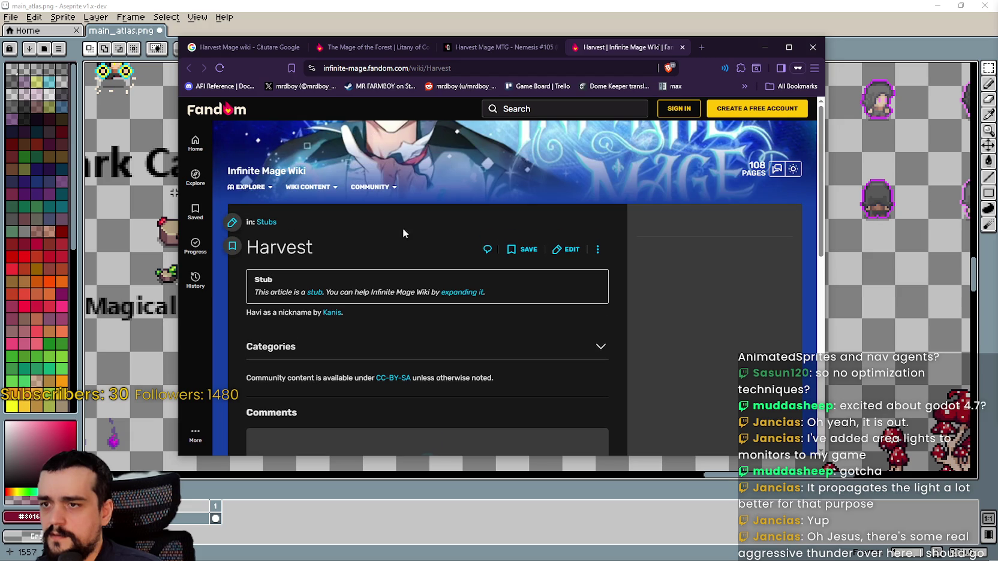
left_click(682, 47)
left_click(247, 48)
scroll(408, 288, "down", 5)
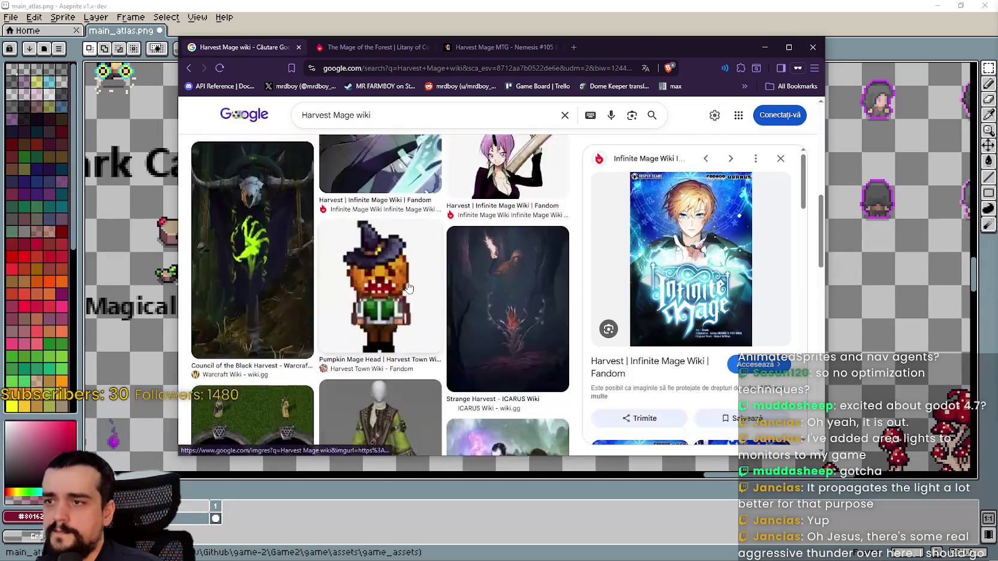
scroll(408, 288, "up", 5)
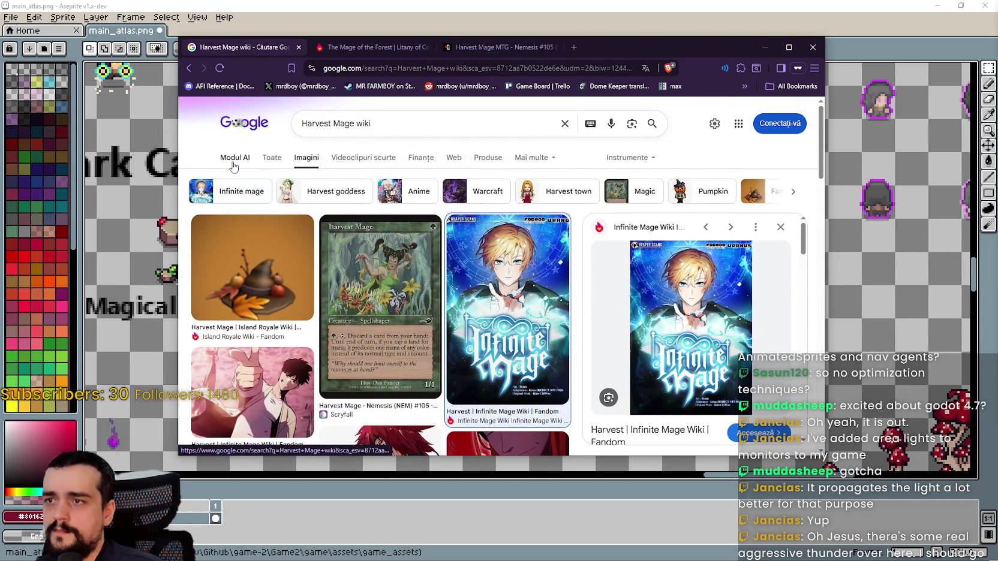
Switch 'Harvest Mage wiki' to All results and skim the Island Royale result and AI summary
left_click(272, 158)
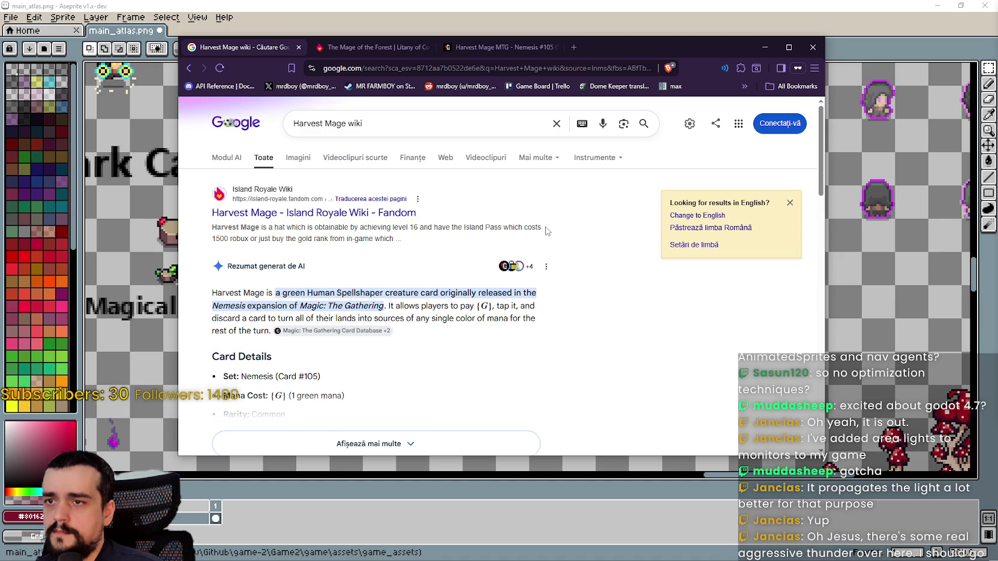
left_click_drag(224, 238, 348, 239)
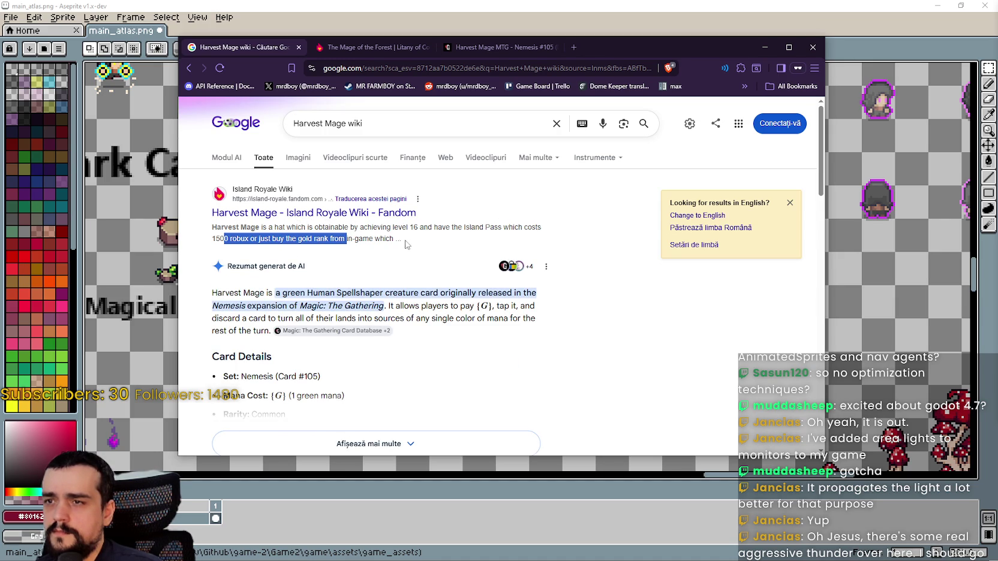
left_click(327, 255)
scroll(544, 321, "down", 2)
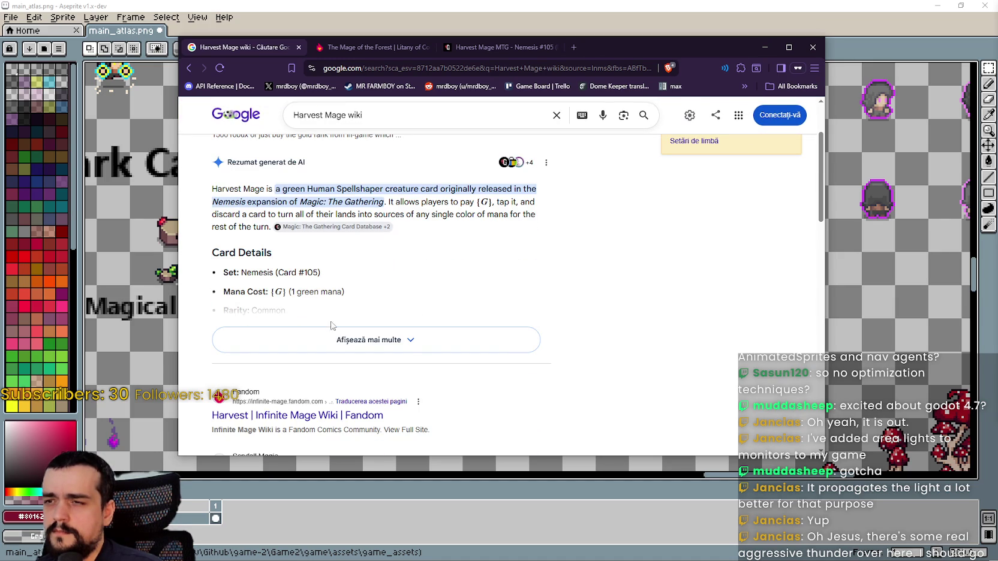
scroll(387, 294, "up", 1)
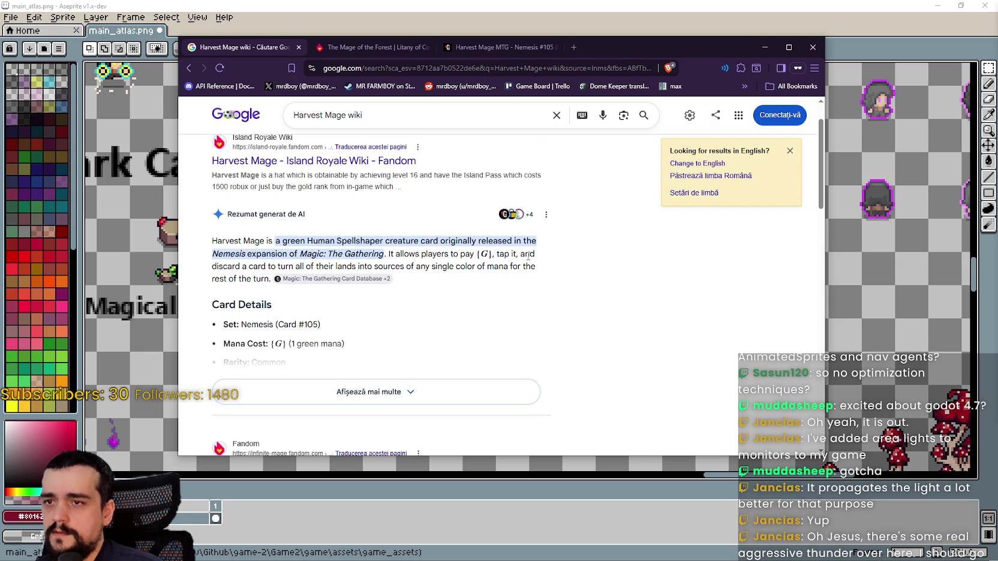
scroll(543, 287, "down", 4)
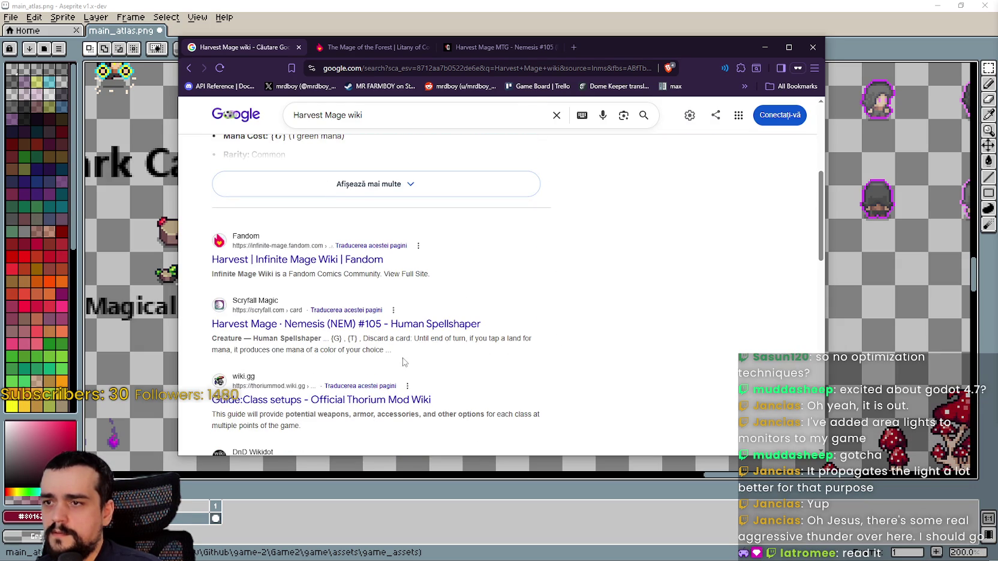
scroll(403, 363, "down", 1)
scroll(509, 390, "down", 1)
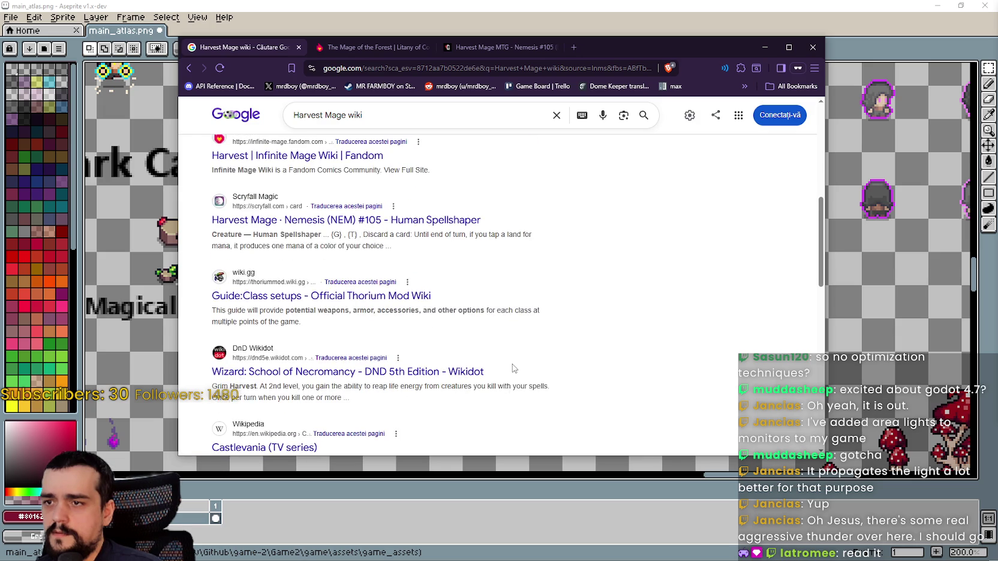
scroll(513, 368, "down", 1)
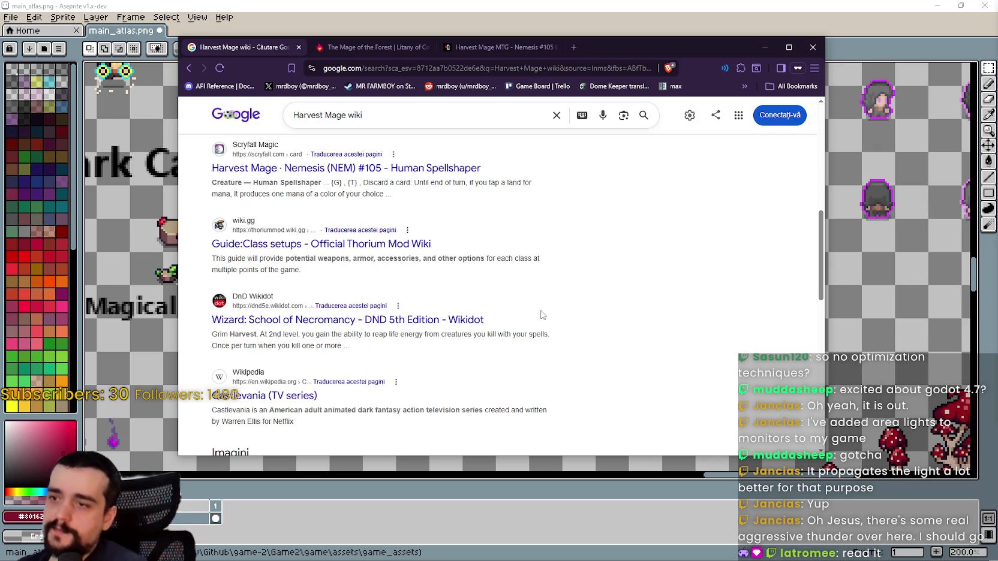
scroll(561, 303, "down", 4)
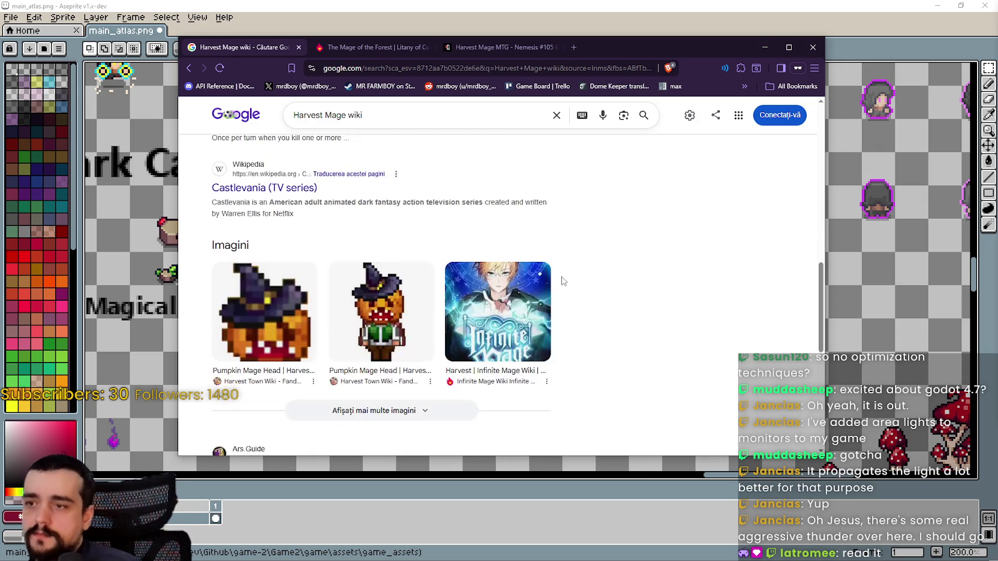
scroll(562, 282, "up", 5)
scroll(563, 281, "up", 5)
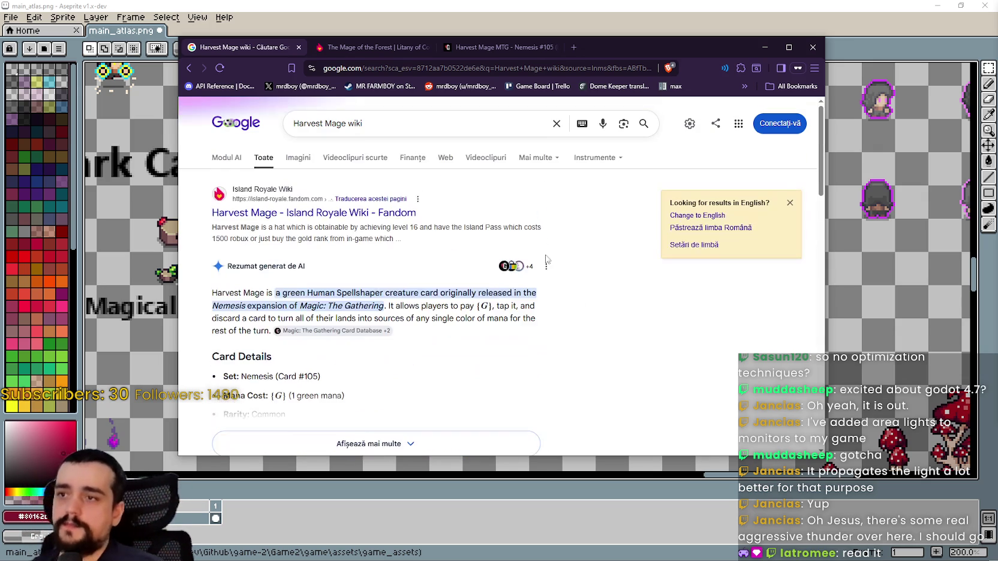
Change the search to 'Harvest Mage DND wiki'
left_click(413, 129)
key("BackSpace")
type("D")
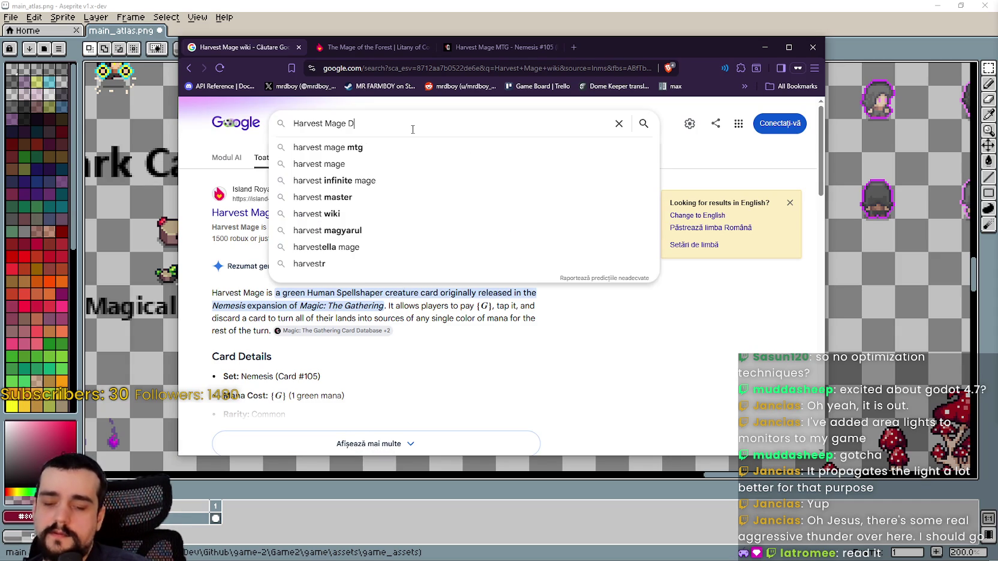
type("ND wiki")
key("Return")
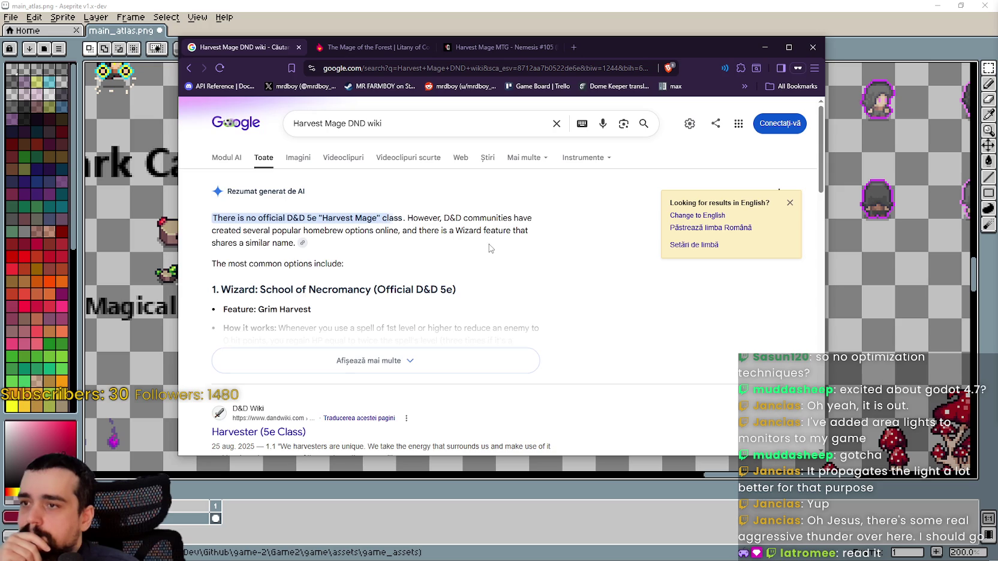
Expand the AI overview and open the Harvester class D&D Wiki link in a new tab
scroll(564, 252, "down", 1)
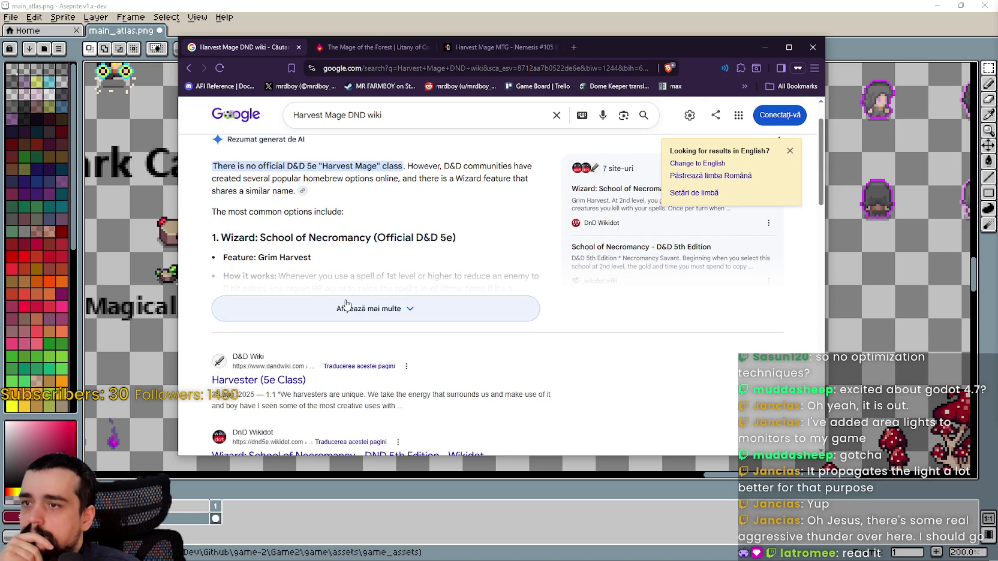
left_click(400, 309)
scroll(402, 312, "down", 3)
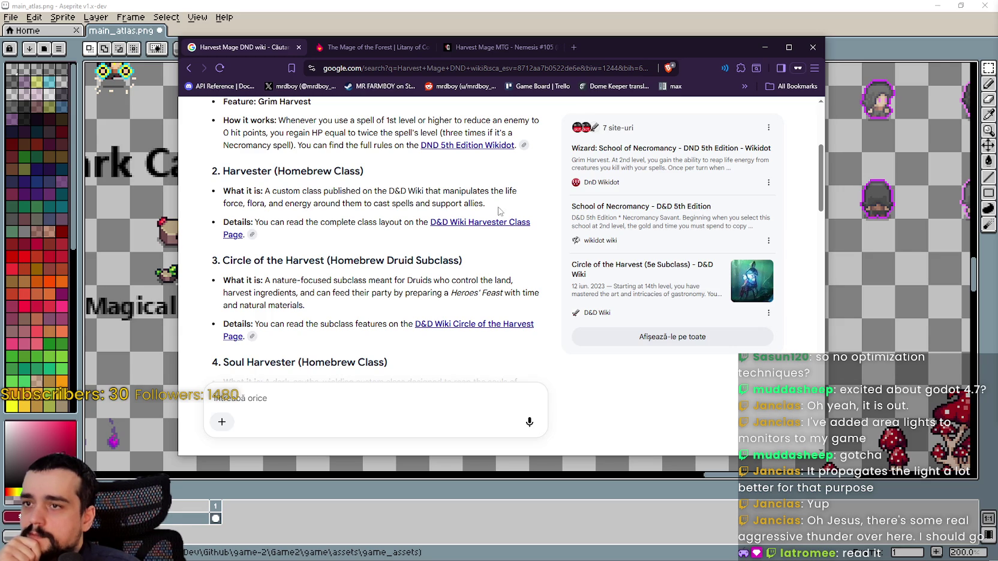
left_click_drag(498, 209, 262, 192)
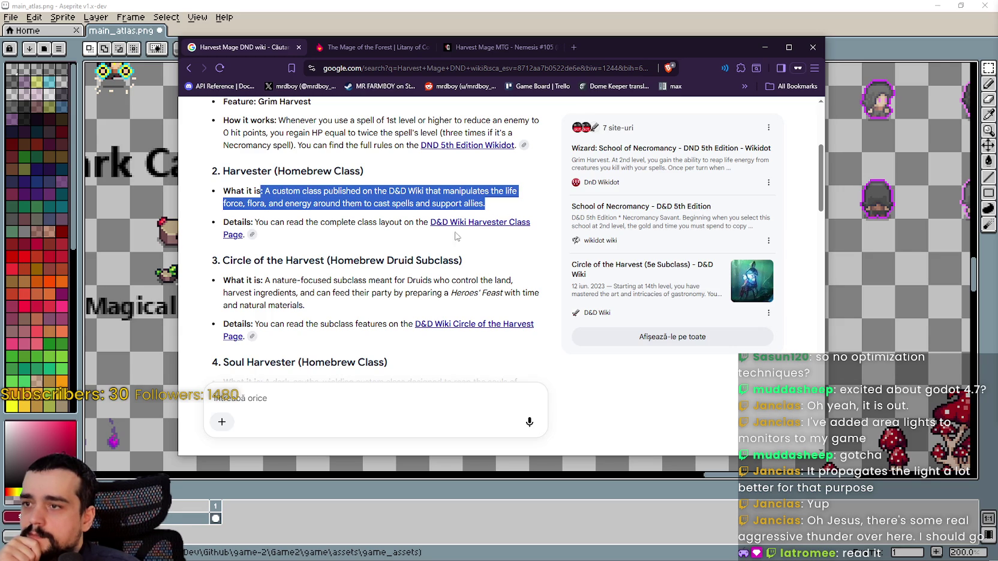
middle_click(492, 236)
Bring up the Harvester (5e Class) page and read through its level table
left_click(590, 49)
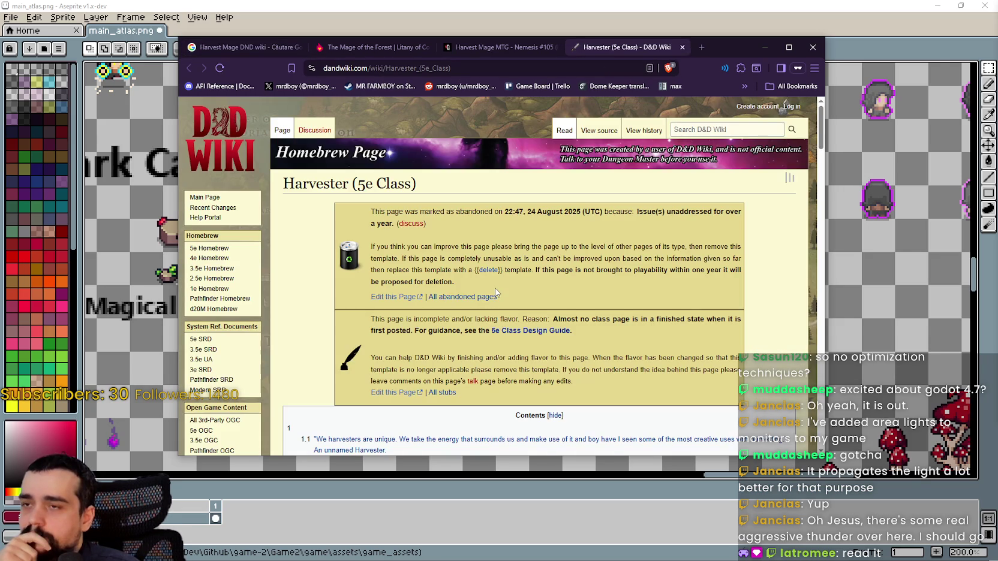
scroll(495, 293, "down", 8)
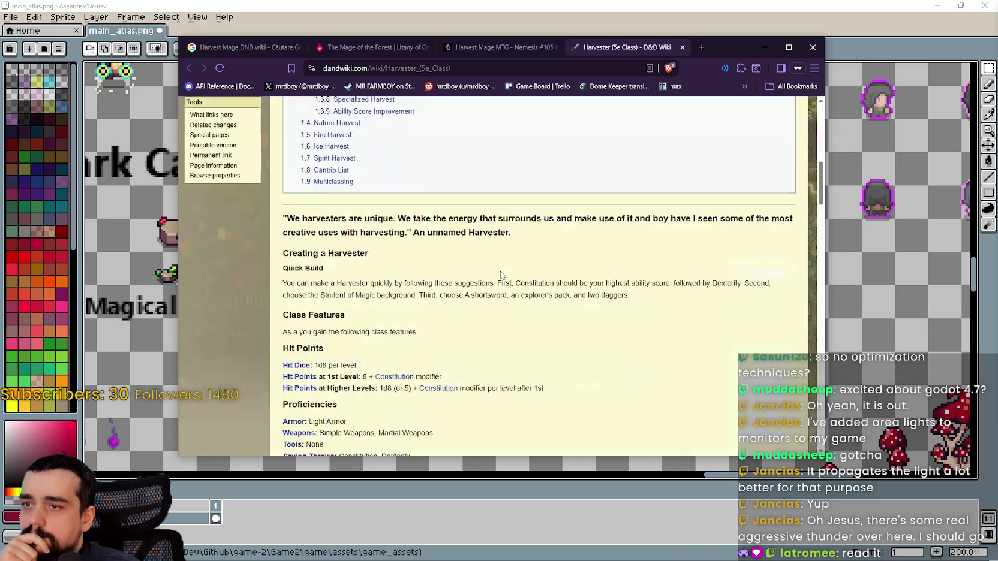
scroll(502, 275, "down", 2)
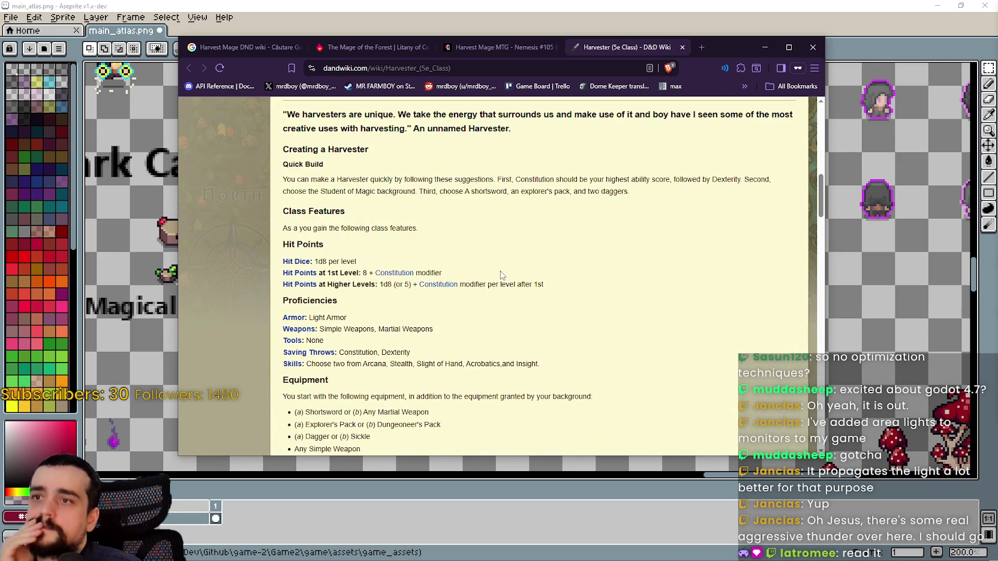
scroll(502, 273, "up", 1)
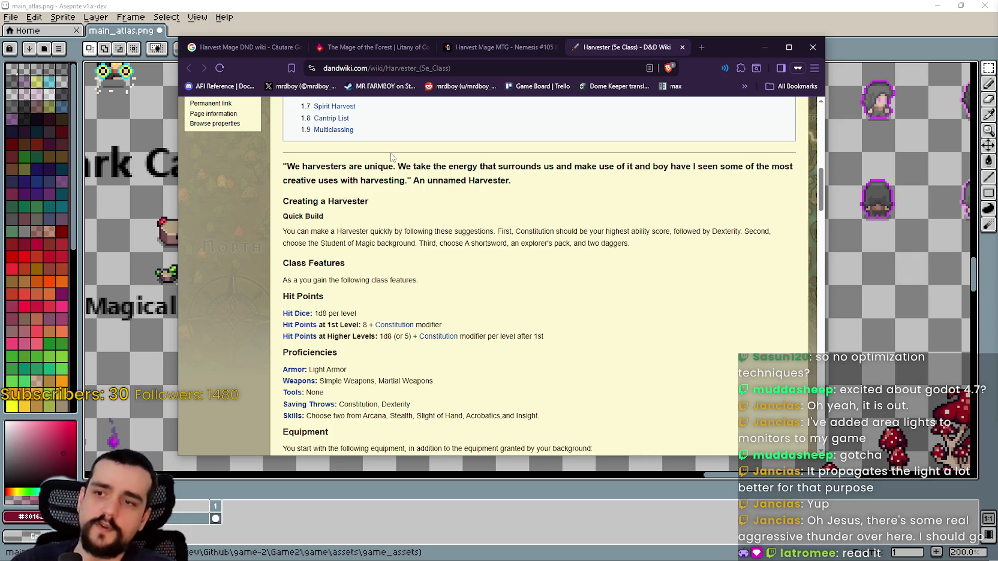
scroll(516, 277, "down", 2)
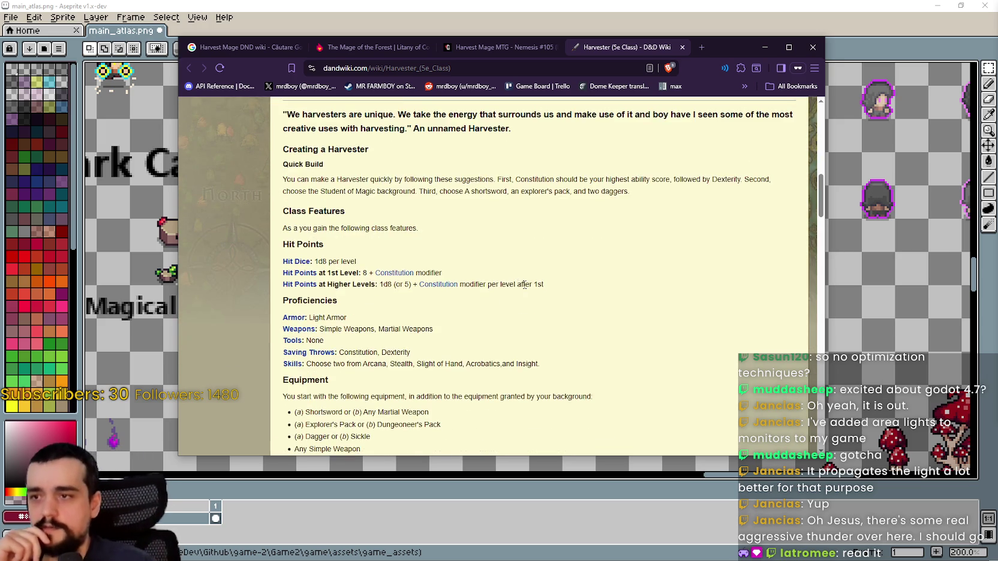
scroll(527, 279, "up", 1)
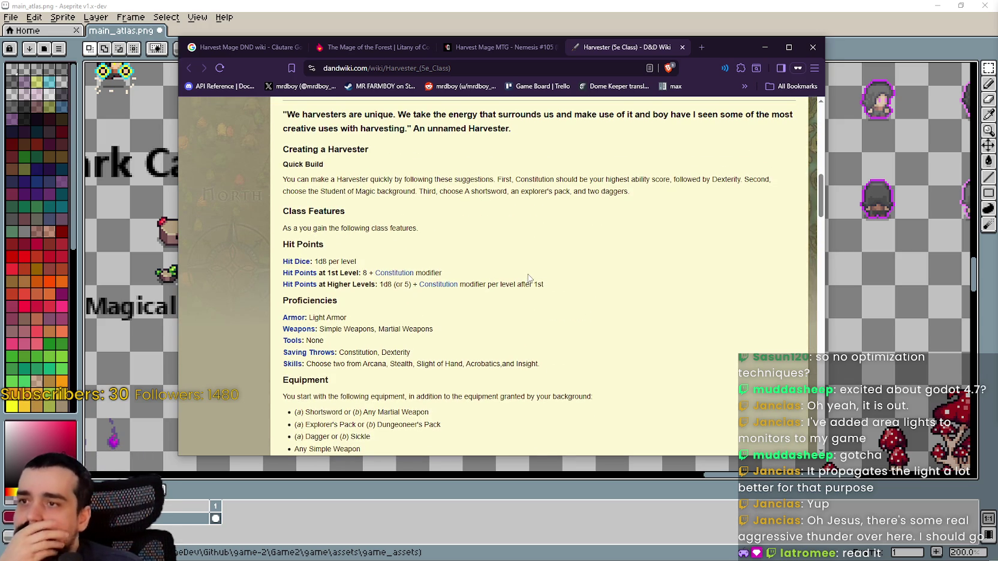
scroll(528, 278, "up", 2)
scroll(530, 273, "down", 3)
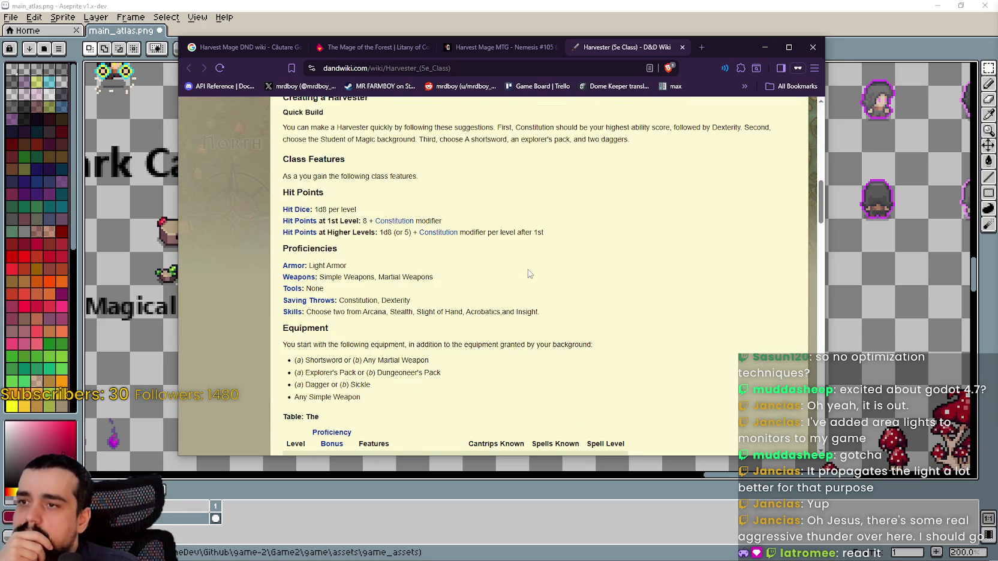
scroll(527, 273, "down", 4)
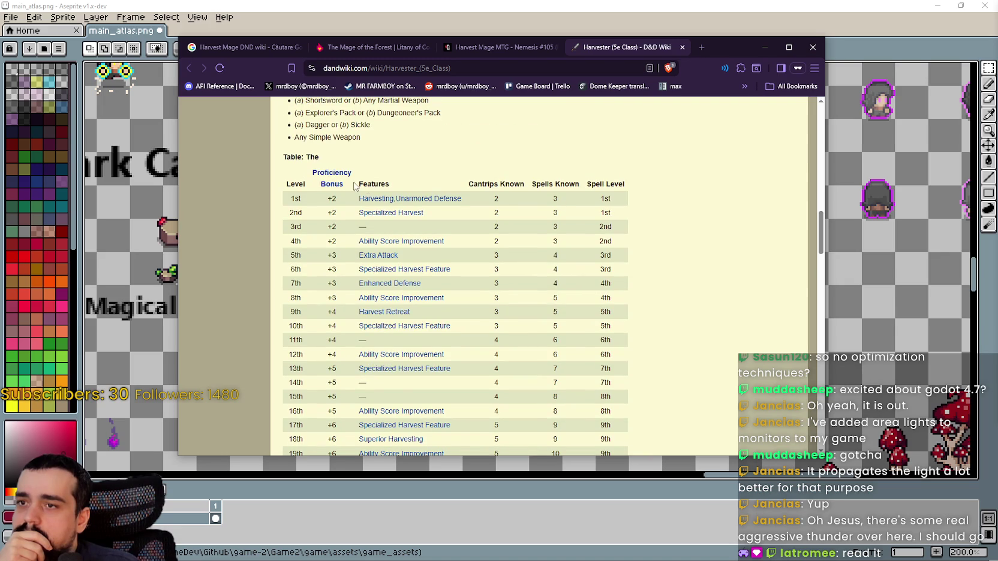
scroll(401, 277, "up", 3)
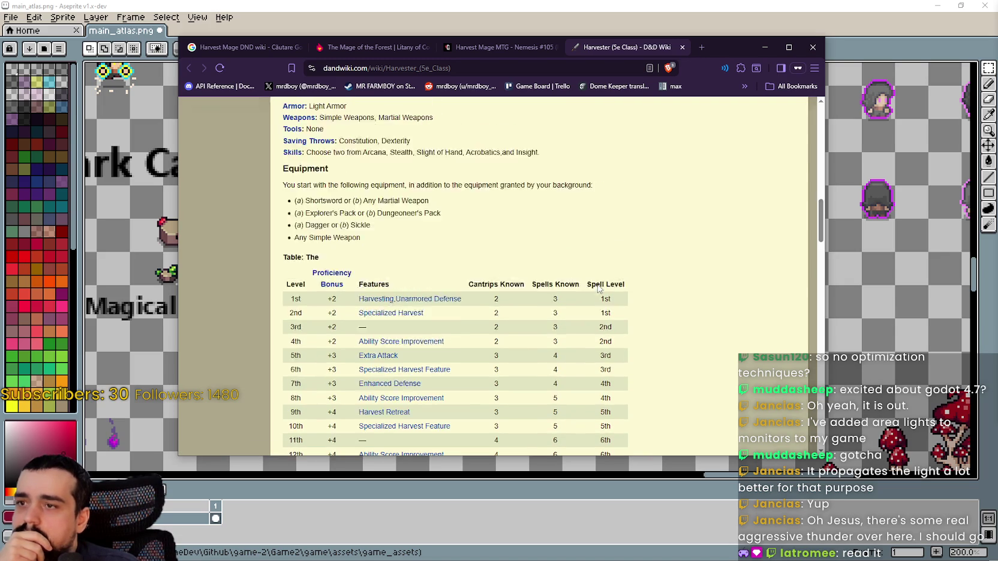
scroll(401, 278, "down", 2)
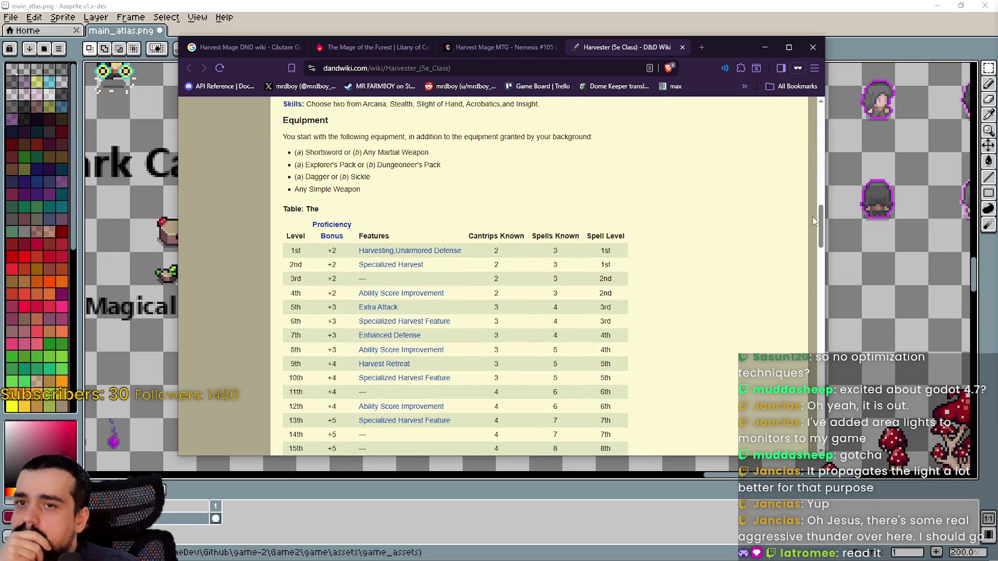
mouse_move(822, 228)
left_mouse_down()
mouse_move(817, 260)
mouse_move(815, 249)
left_mouse_up()
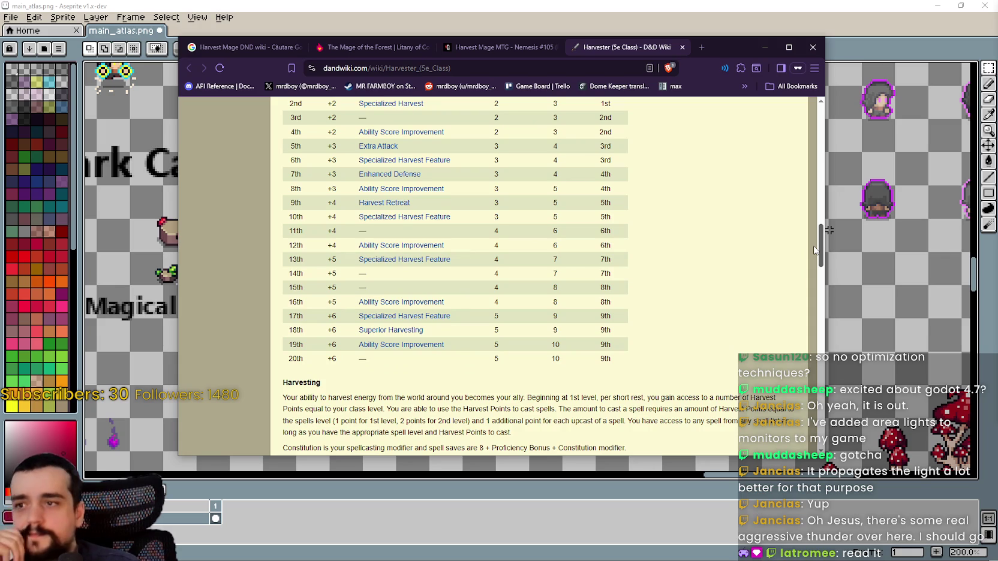
mouse_move(816, 248)
left_mouse_down()
mouse_move(810, 238)
mouse_move(805, 268)
left_mouse_up()
scroll(804, 268, "down", 2)
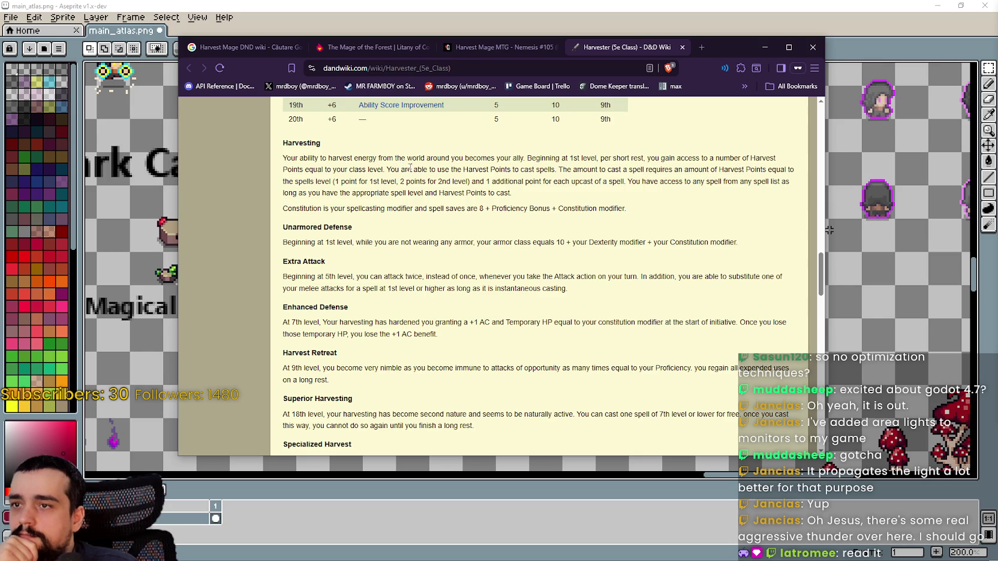
Highlight the Harvest Points, spellcasting, Unarmored Defense and Superior Harvesting passages while reading
left_click_drag(402, 170, 792, 170)
left_click_drag(314, 193, 391, 193)
left_click_drag(334, 209, 446, 208)
left_click_drag(302, 243, 525, 250)
left_click_drag(284, 277, 446, 277)
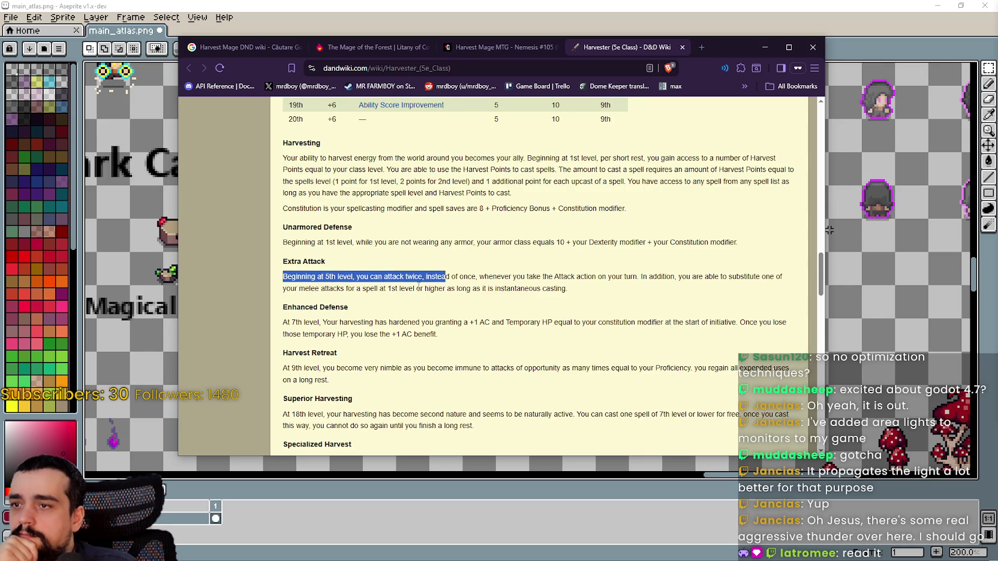
scroll(324, 224, "down", 3)
mouse_move(288, 259)
left_mouse_down()
mouse_move(599, 258)
mouse_move(288, 259)
left_mouse_up()
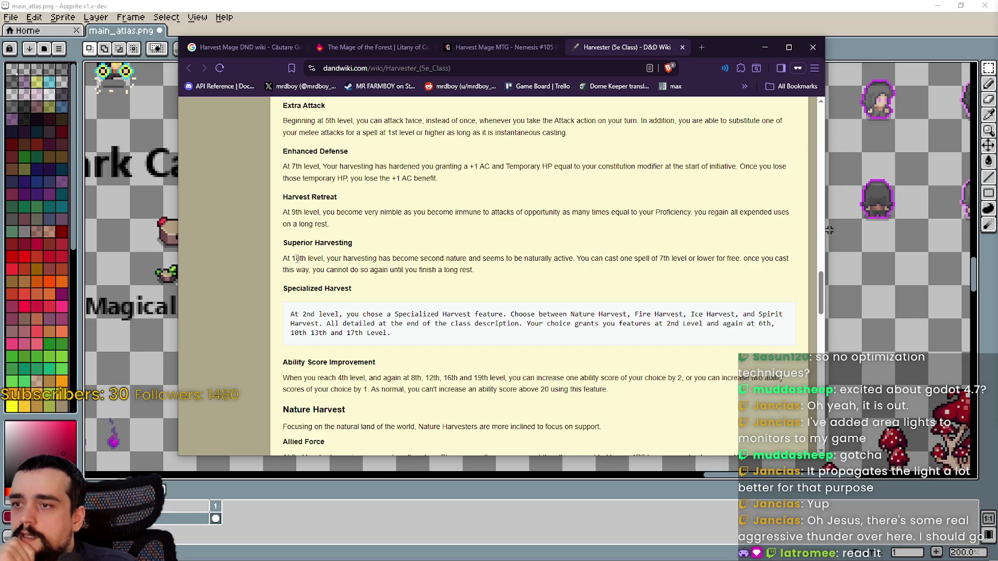
double_click(356, 257)
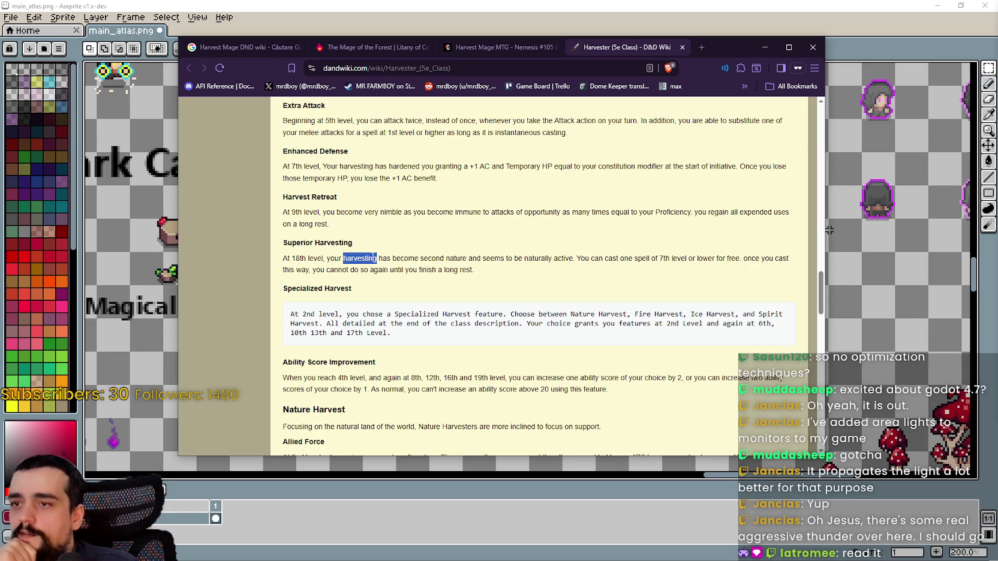
left_click(405, 262)
left_click_drag(446, 258, 523, 260)
left_click(601, 261)
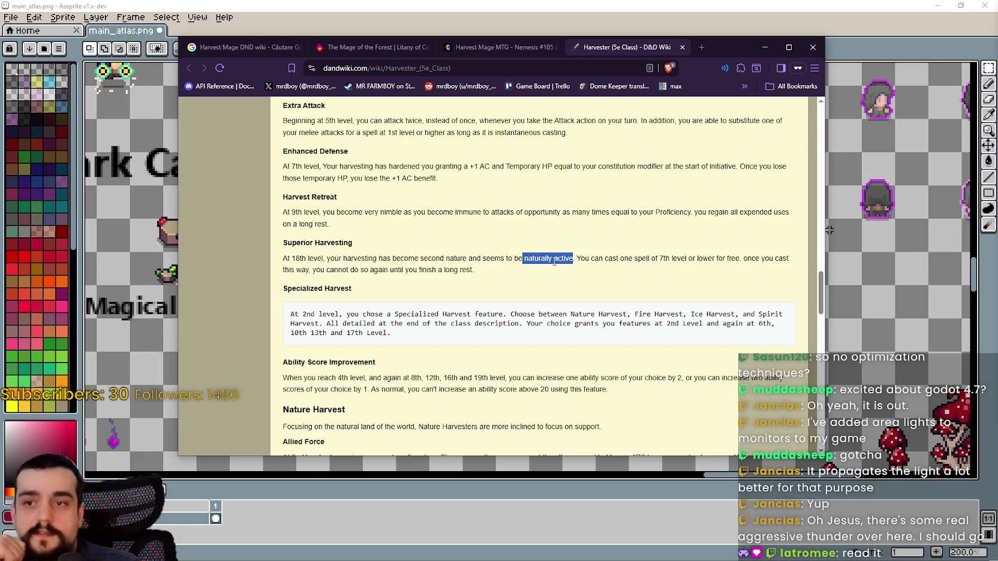
left_click(637, 258)
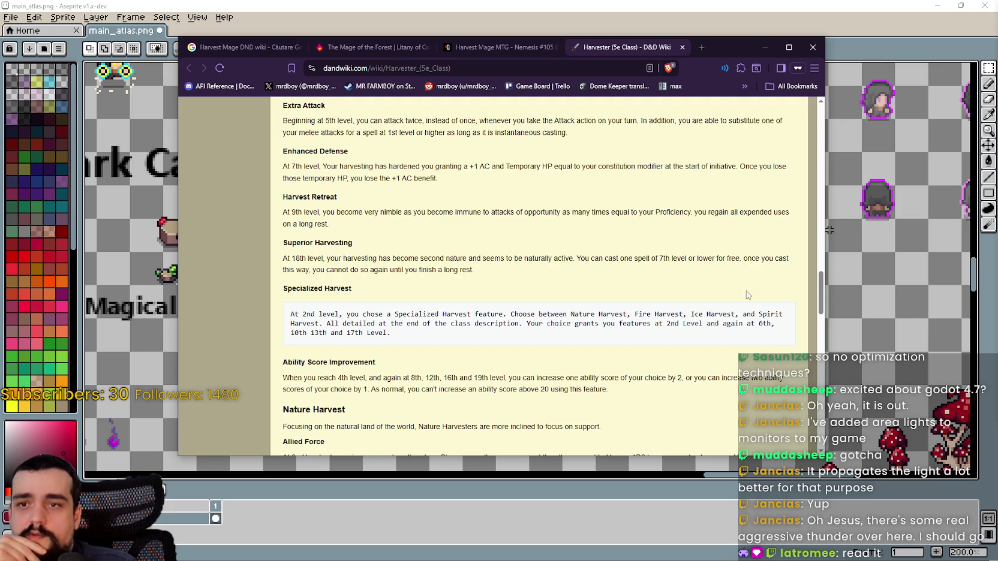
scroll(564, 271, "down", 1)
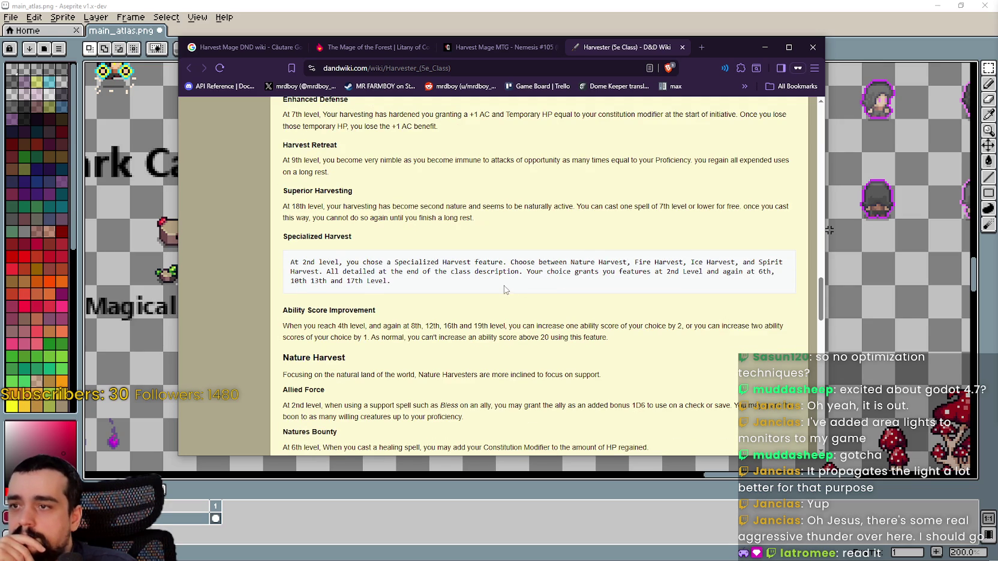
left_click_drag(392, 264, 507, 264)
left_click(445, 319)
scroll(427, 292, "down", 2)
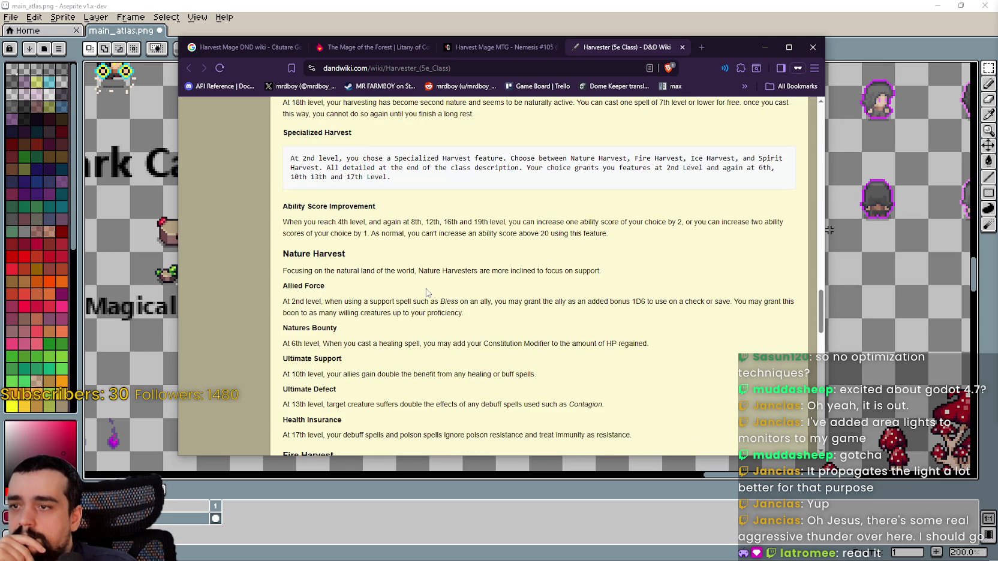
triple_click(295, 222)
left_click(368, 284)
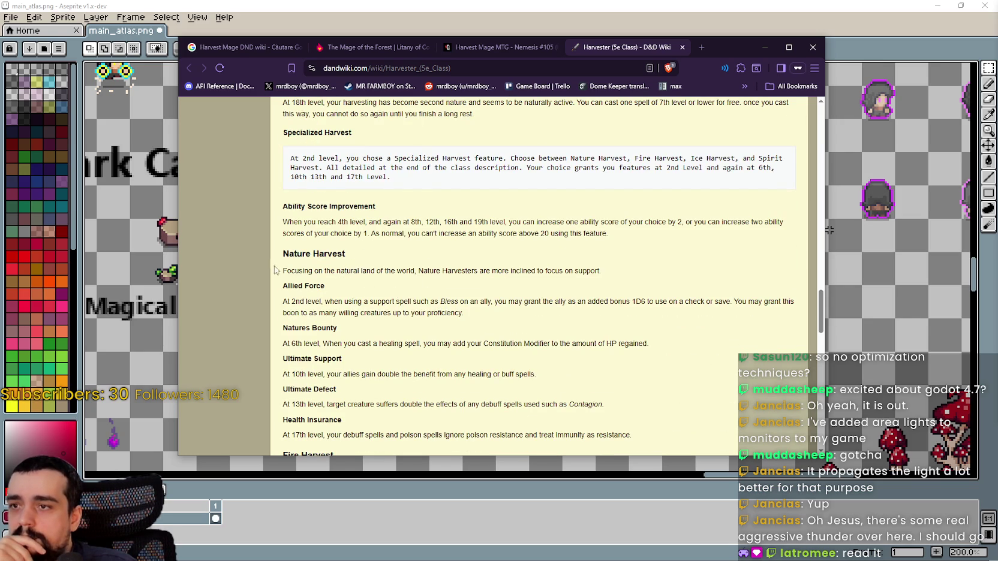
left_click_drag(294, 268, 445, 270)
left_click(456, 271)
double_click(456, 271)
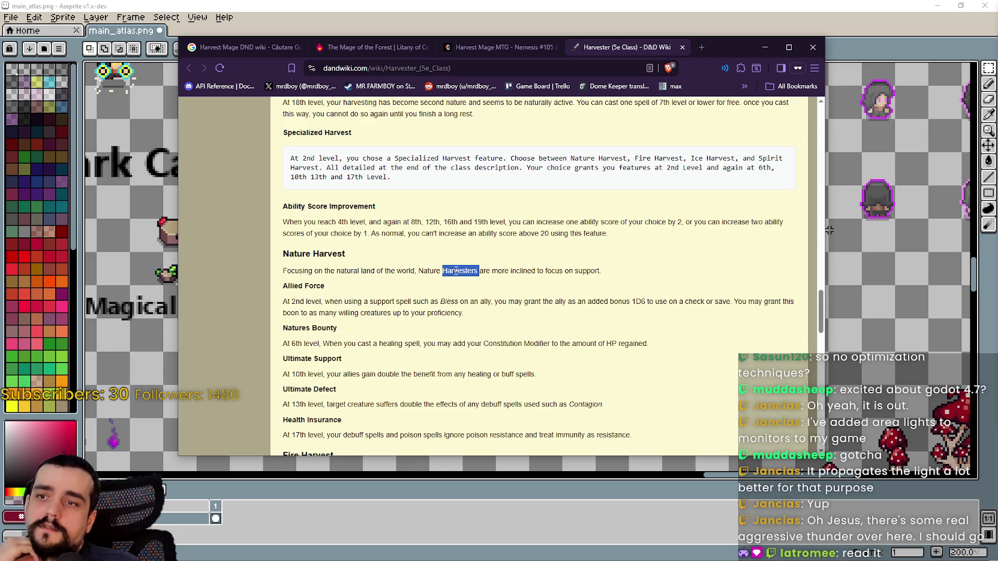
left_click(428, 270, "shift")
left_click_drag(601, 272, 278, 277)
scroll(312, 281, "down", 3)
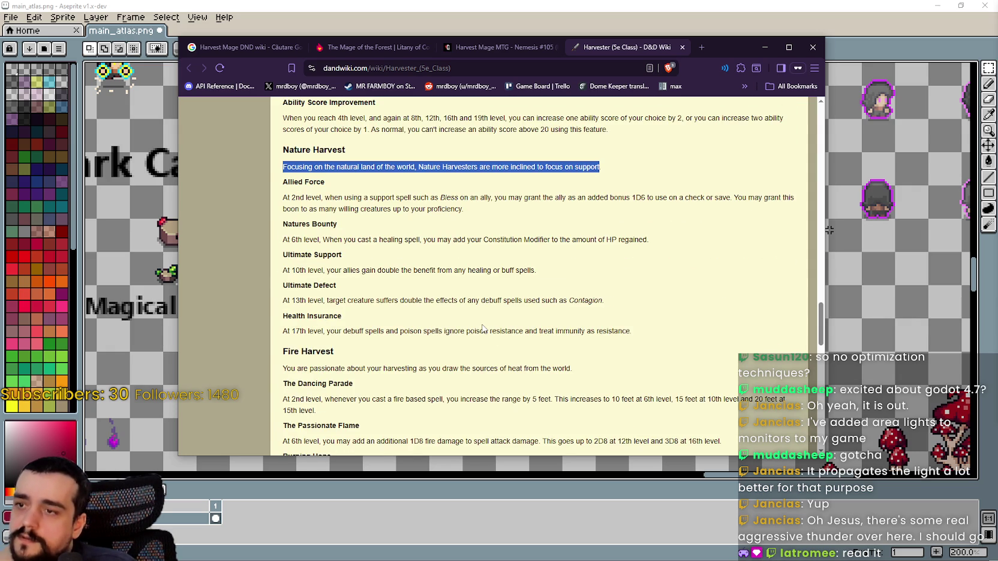
left_click_drag(425, 300, 595, 300)
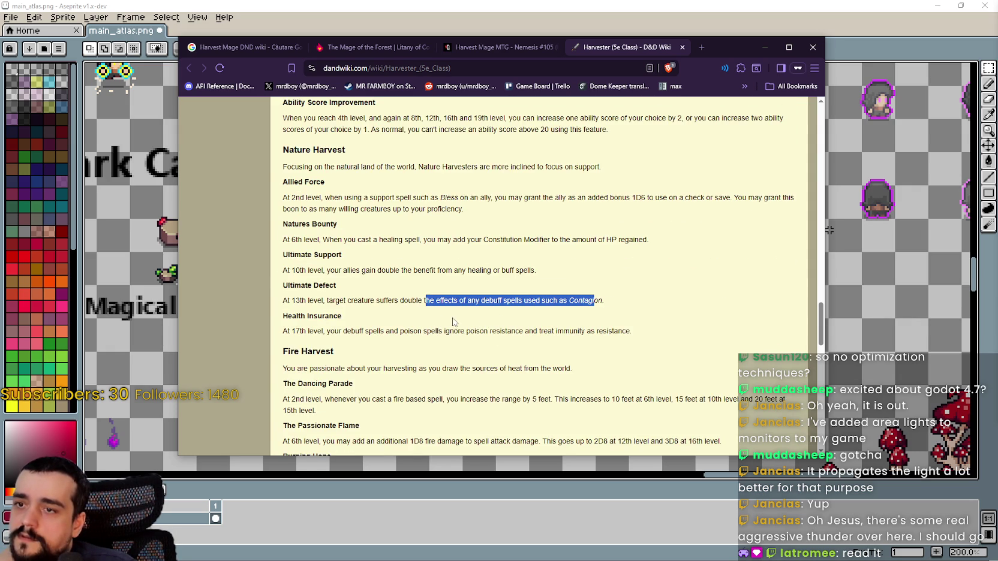
double_click(591, 301)
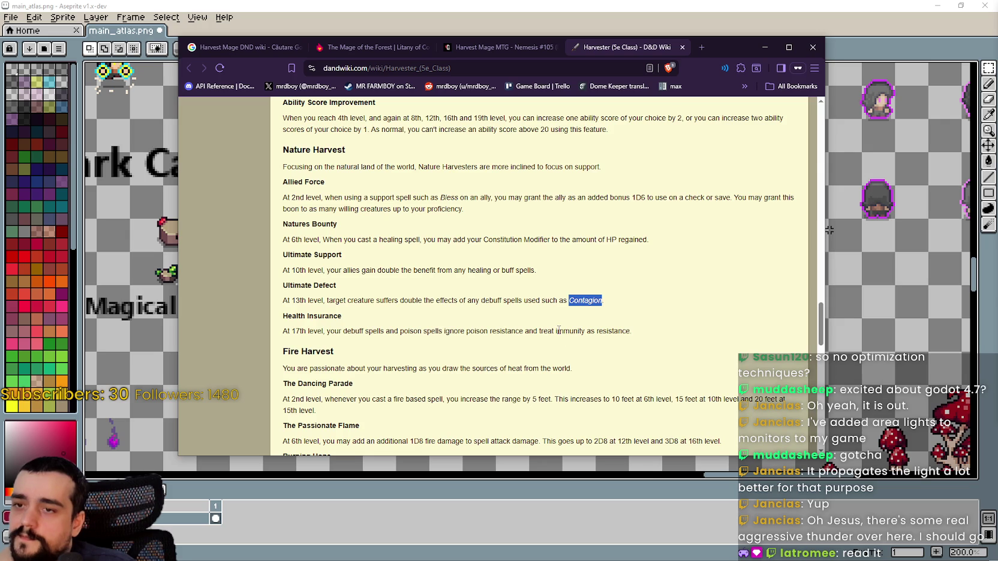
left_click_drag(632, 331, 282, 332)
scroll(371, 313, "down", 2)
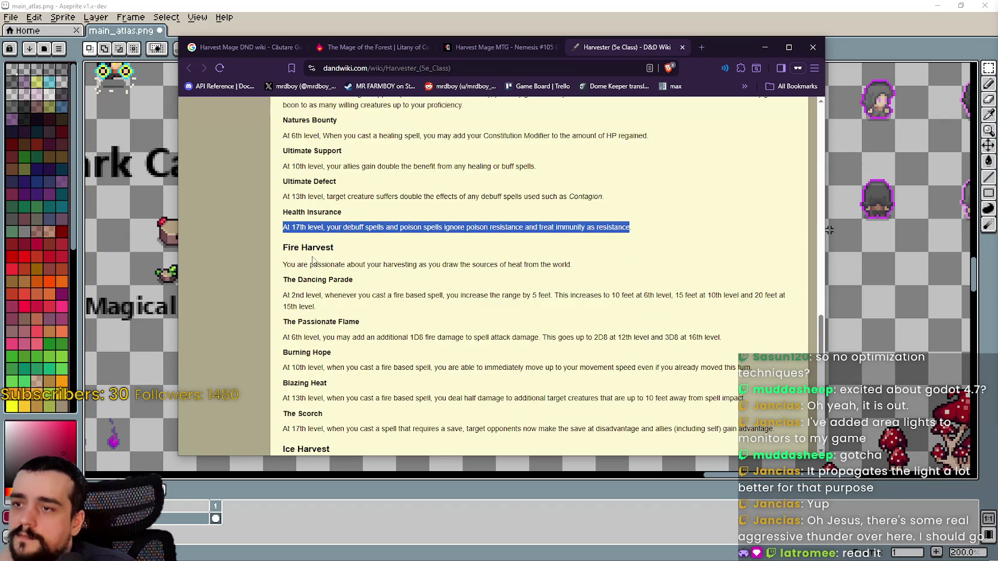
scroll(312, 260, "down", 8)
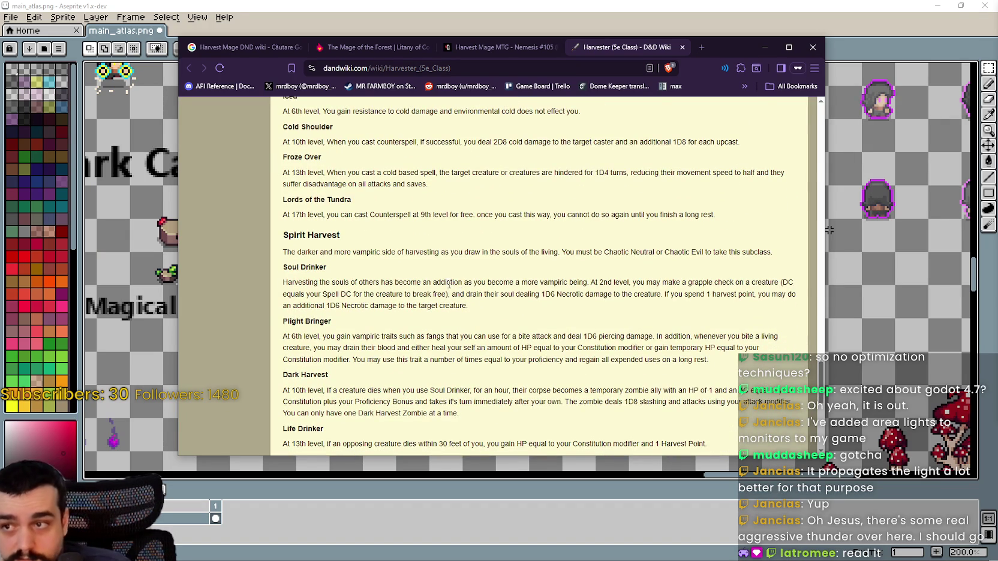
scroll(446, 280, "down", 1)
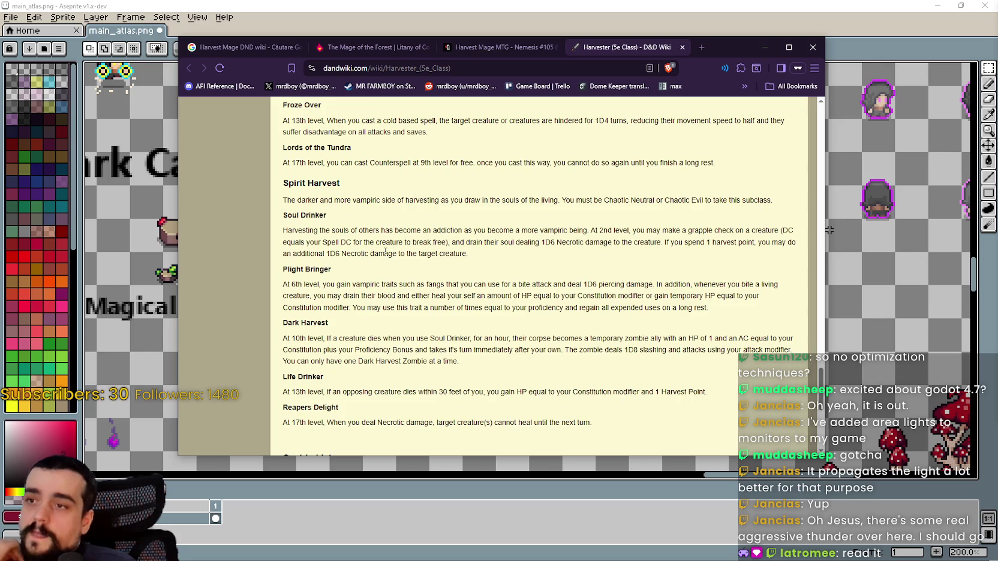
scroll(385, 254, "down", 1)
scroll(385, 253, "down", 4)
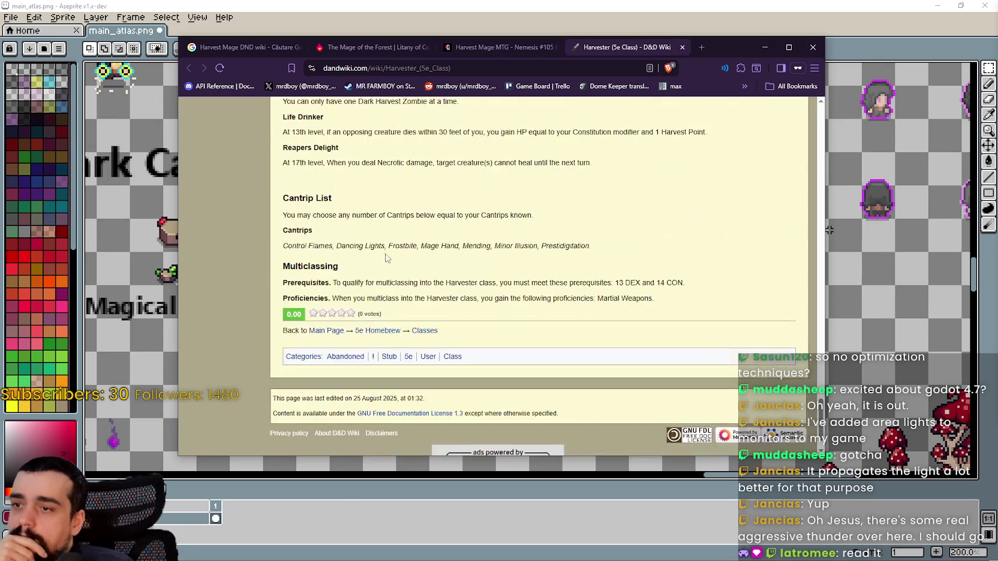
scroll(296, 293, "up", 18)
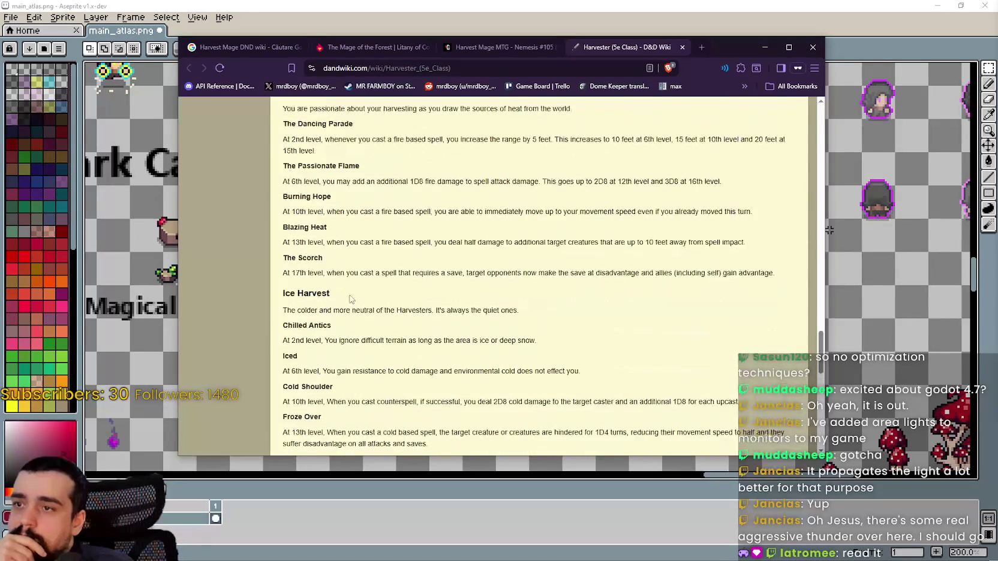
triple_click(444, 280)
scroll(444, 323, "down", 3)
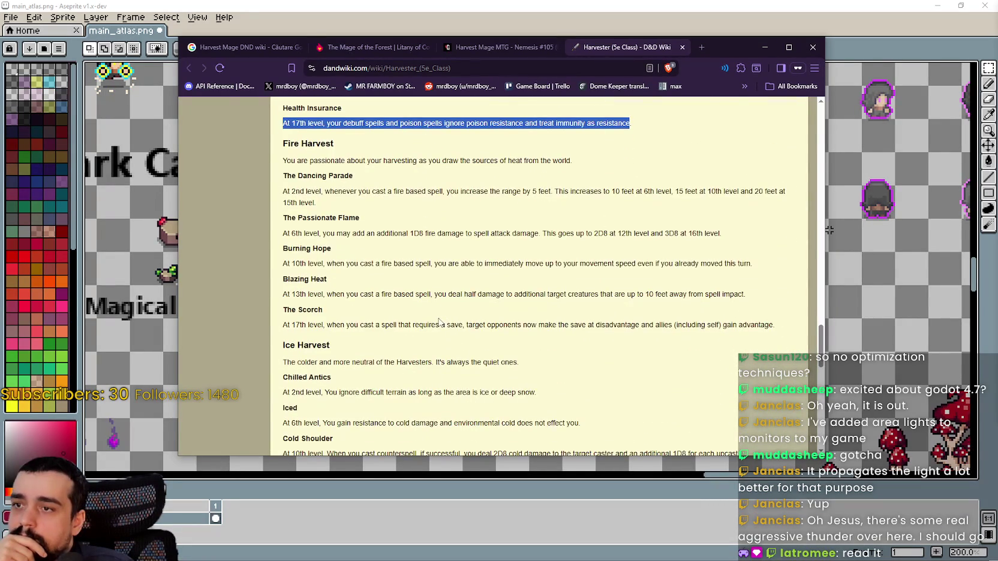
scroll(439, 322, "up", 3)
scroll(312, 298, "up", 2)
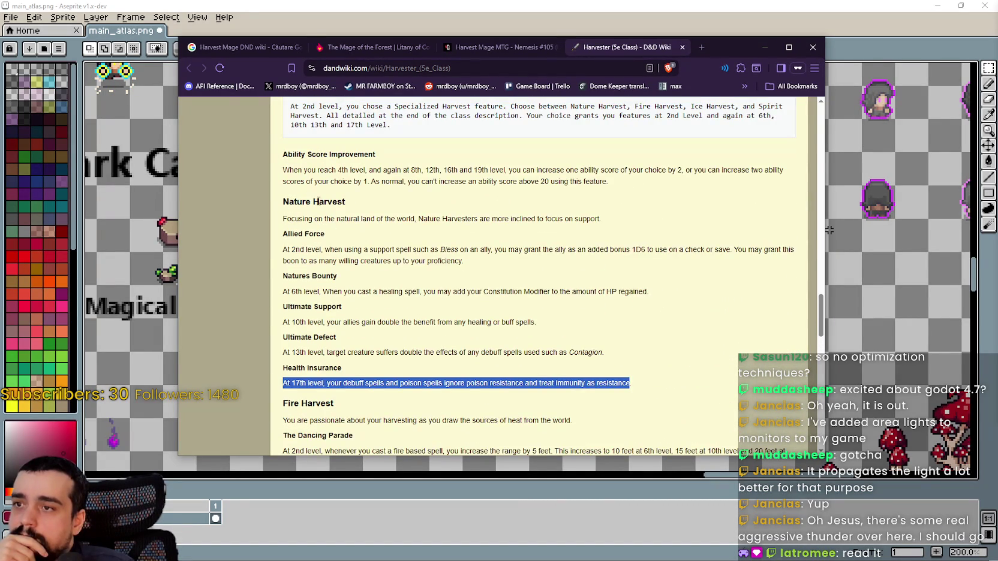
mouse_move(307, 201)
left_mouse_down()
mouse_move(366, 267)
mouse_move(336, 339)
mouse_move(592, 354)
mouse_move(638, 383)
left_mouse_up()
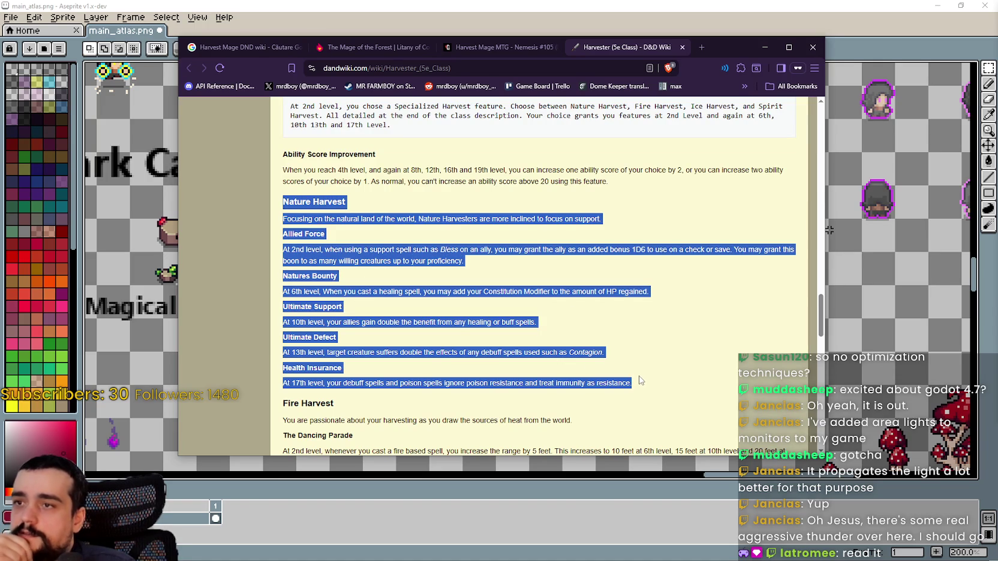
left_click(667, 382)
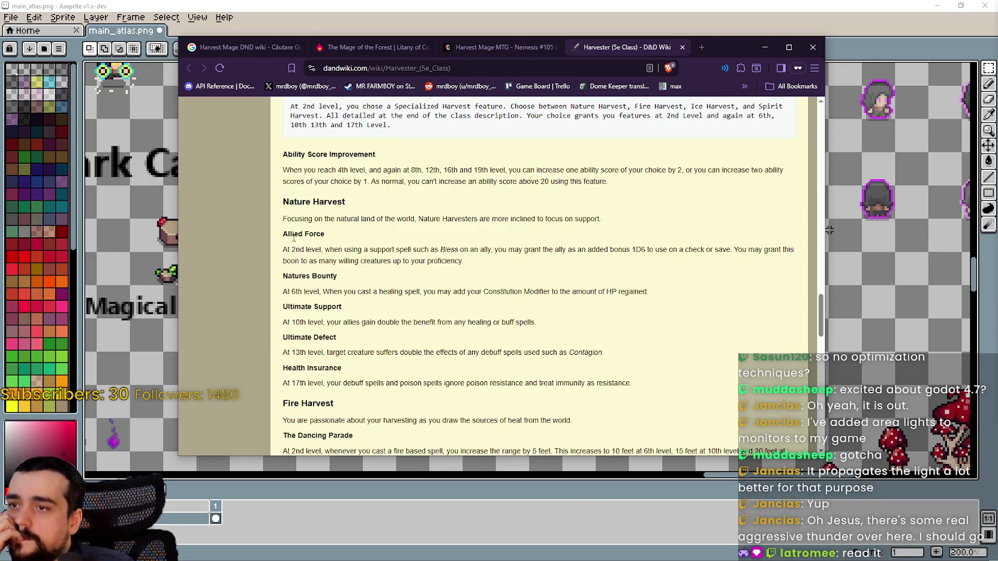
mouse_move(279, 239)
left_mouse_down()
mouse_move(487, 269)
mouse_move(238, 240)
left_mouse_up()
left_click(487, 269)
left_click(293, 287)
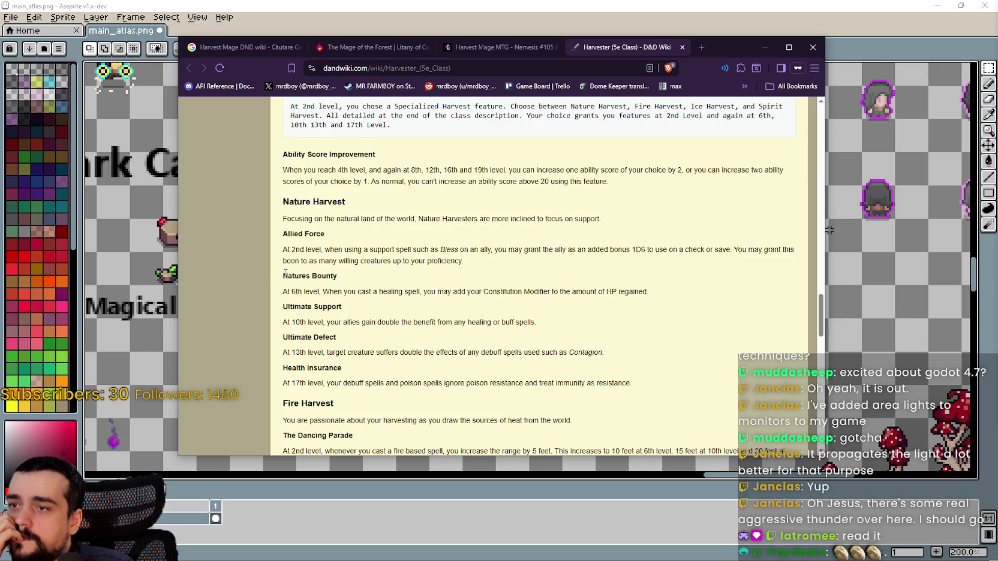
left_click_drag(281, 294, 604, 291)
left_click_drag(288, 322, 578, 327)
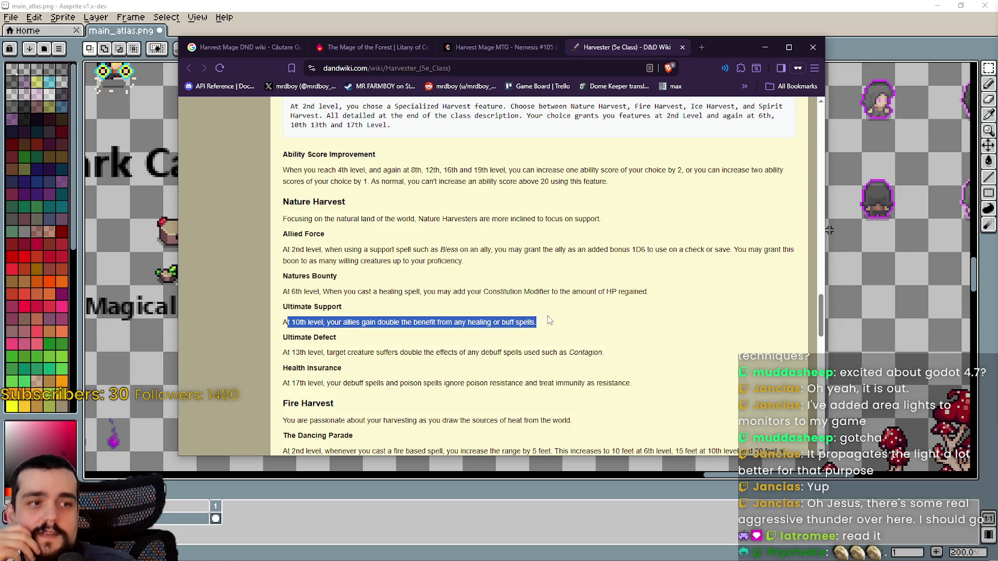
left_click(465, 312)
scroll(465, 312, "down", 1)
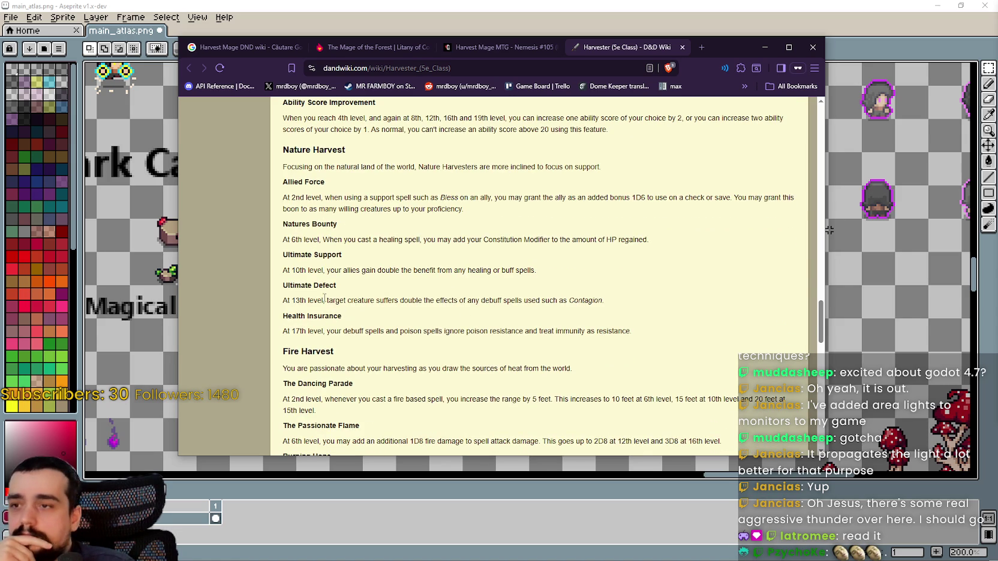
left_click_drag(283, 301, 587, 299)
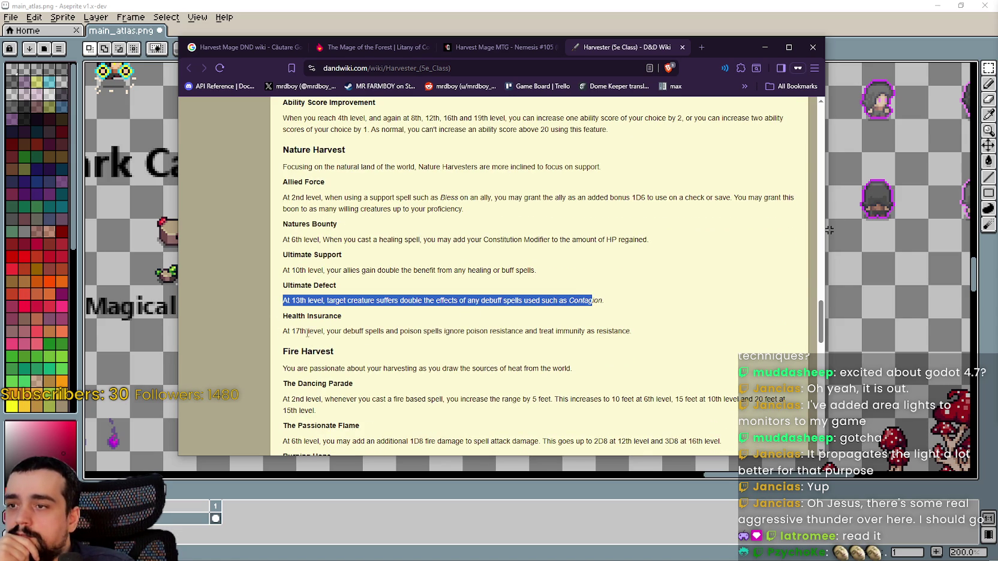
left_click_drag(287, 331, 617, 331)
left_click(476, 349)
scroll(478, 344, "up", 4)
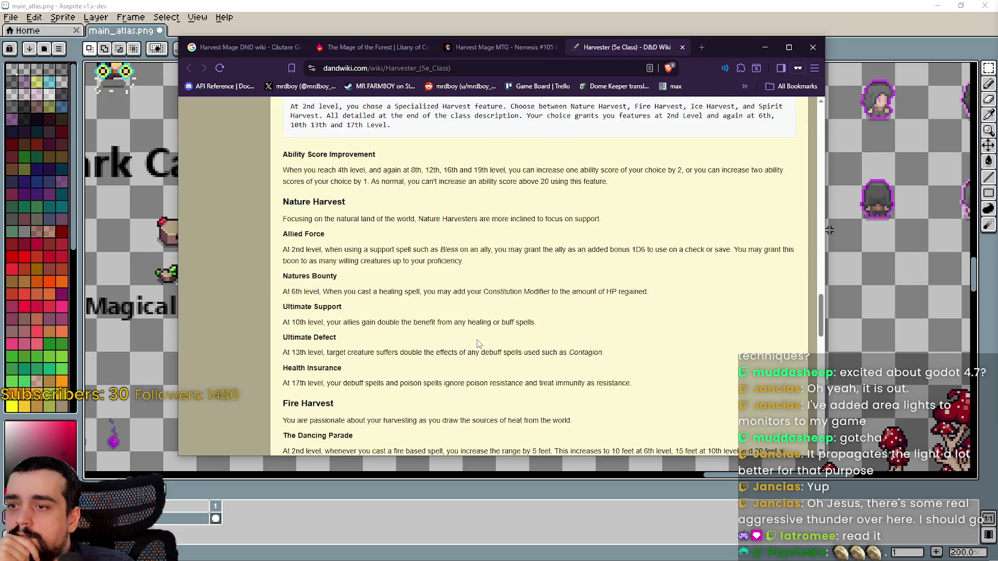
scroll(478, 339, "up", 10)
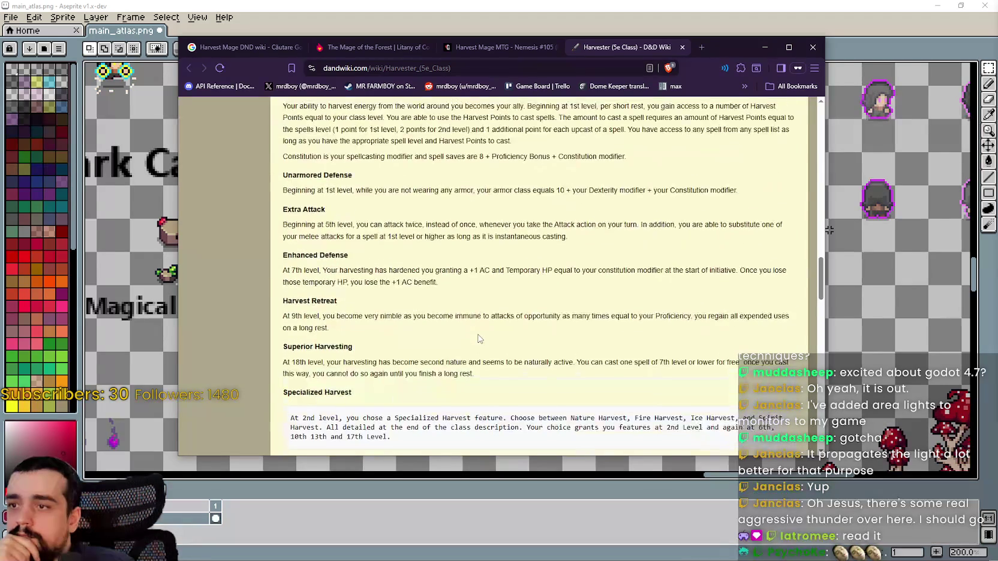
scroll(478, 339, "up", 15)
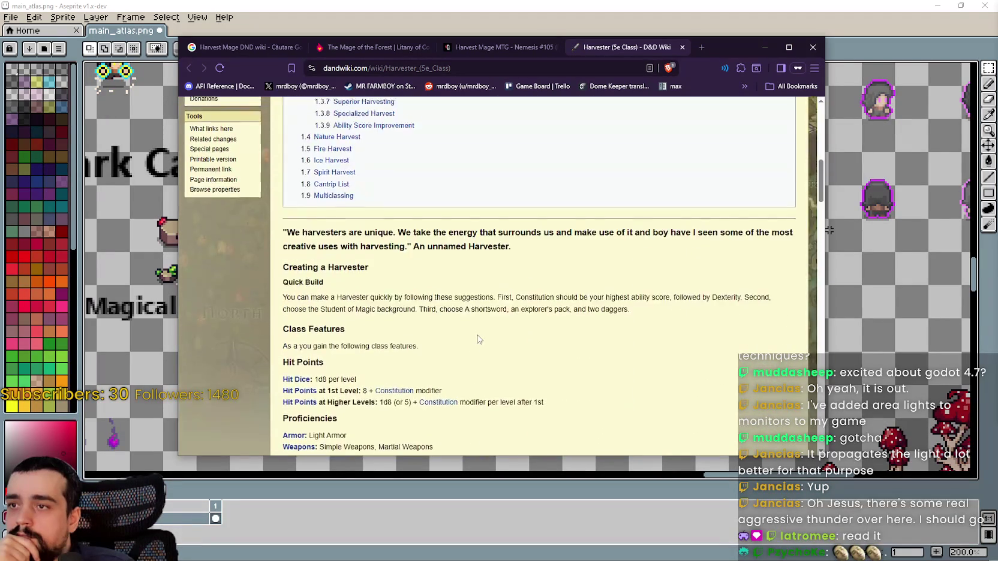
scroll(478, 339, "up", 2)
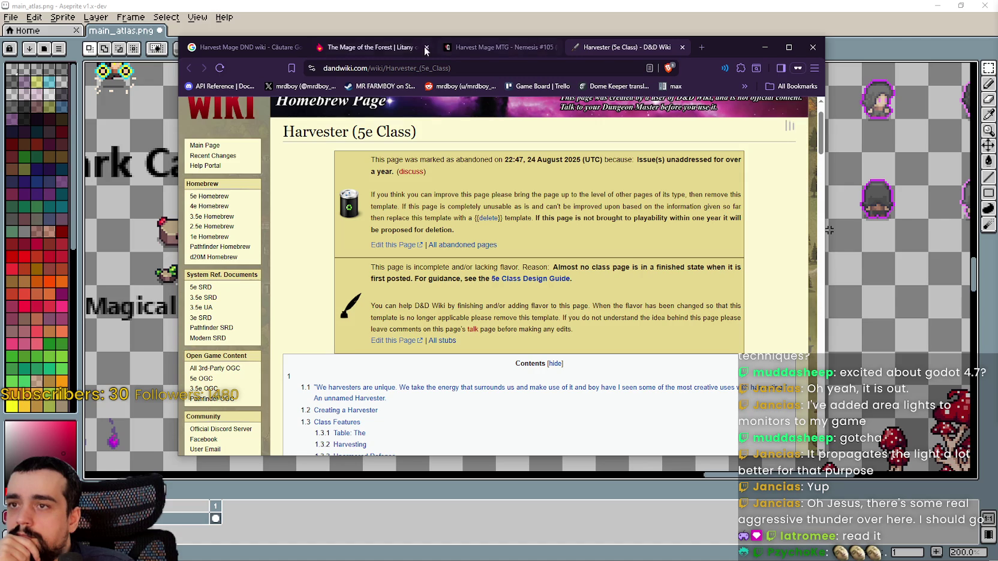
From the Harvest Mage DND wiki results, open D&D Wiki's Circle of the Harvest page in a new tab
left_click(240, 46)
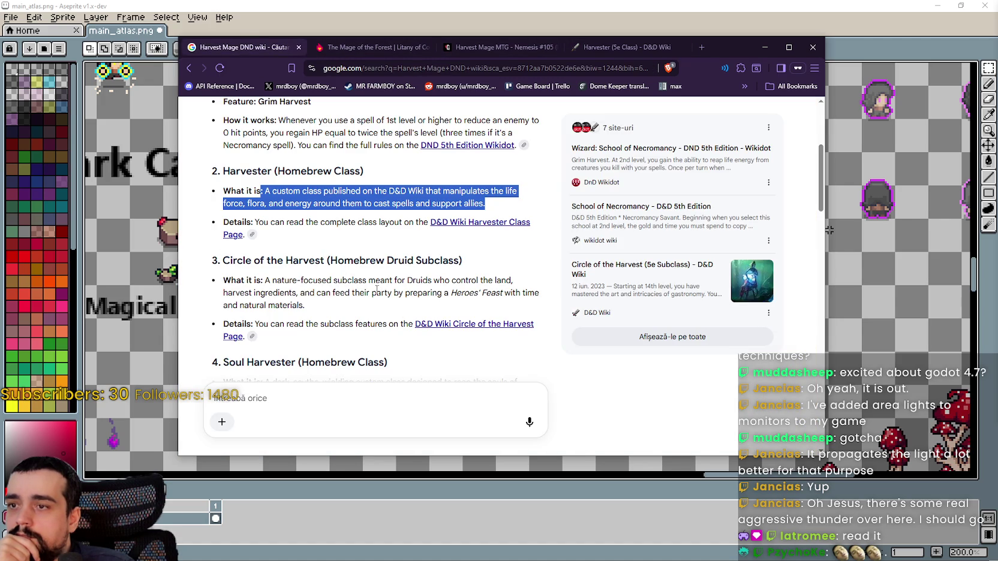
left_click(376, 291)
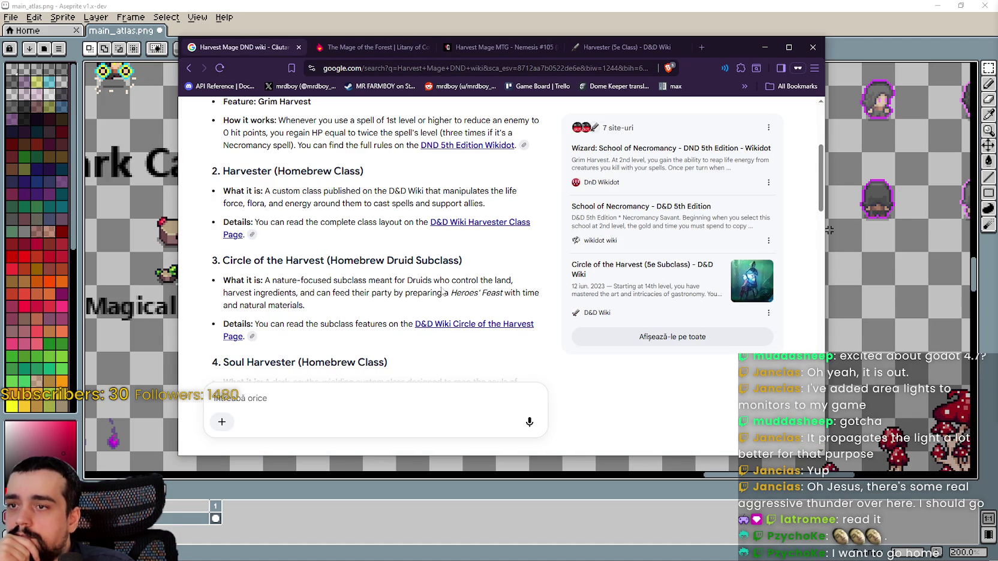
mouse_move(254, 293)
left_mouse_down()
mouse_move(503, 294)
mouse_move(430, 303)
left_mouse_up()
left_click(287, 307)
right_click(472, 325)
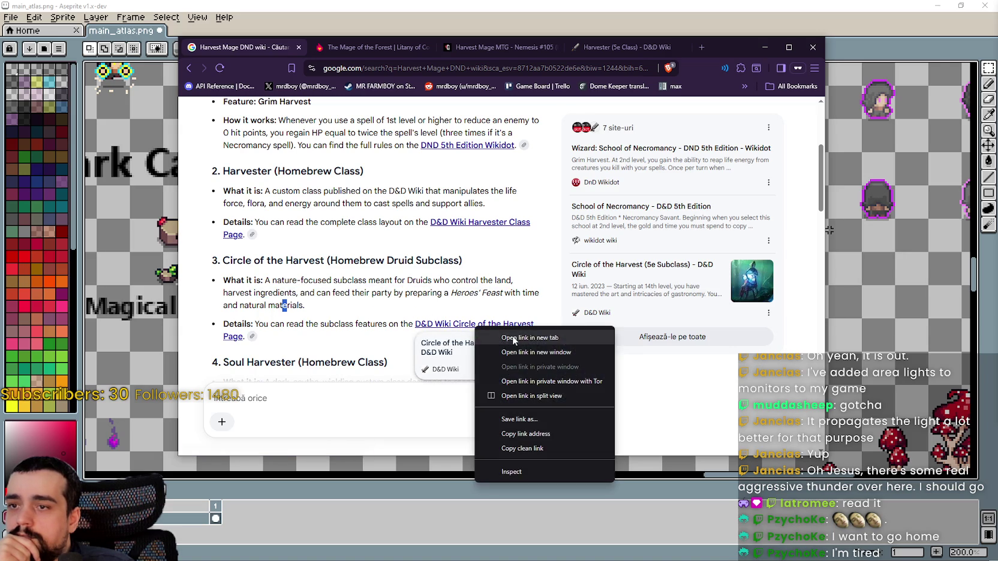
left_click(504, 334)
Read Circle of the Harvest, selecting Bounty of the Harvest, then return to the Harvester tab
left_click(635, 52)
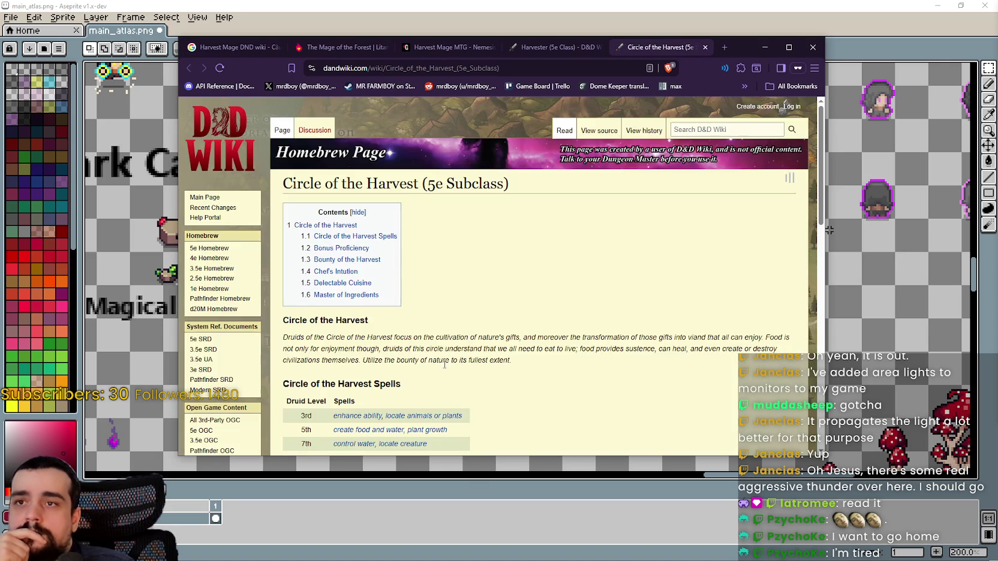
scroll(535, 266, "down", 3)
scroll(536, 266, "down", 3)
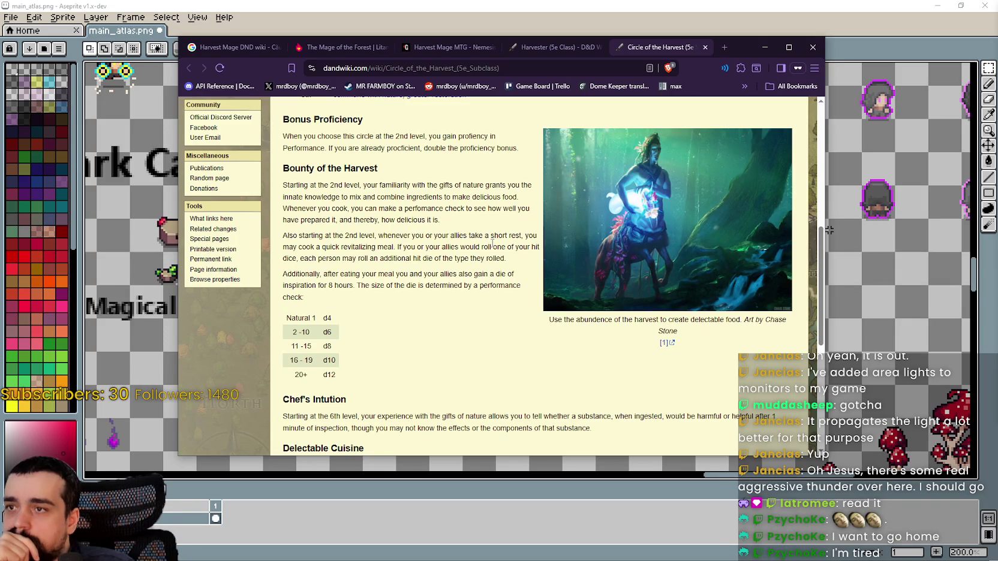
mouse_move(298, 183)
left_mouse_down()
mouse_move(329, 236)
mouse_move(474, 289)
left_mouse_up()
scroll(473, 289, "down", 5)
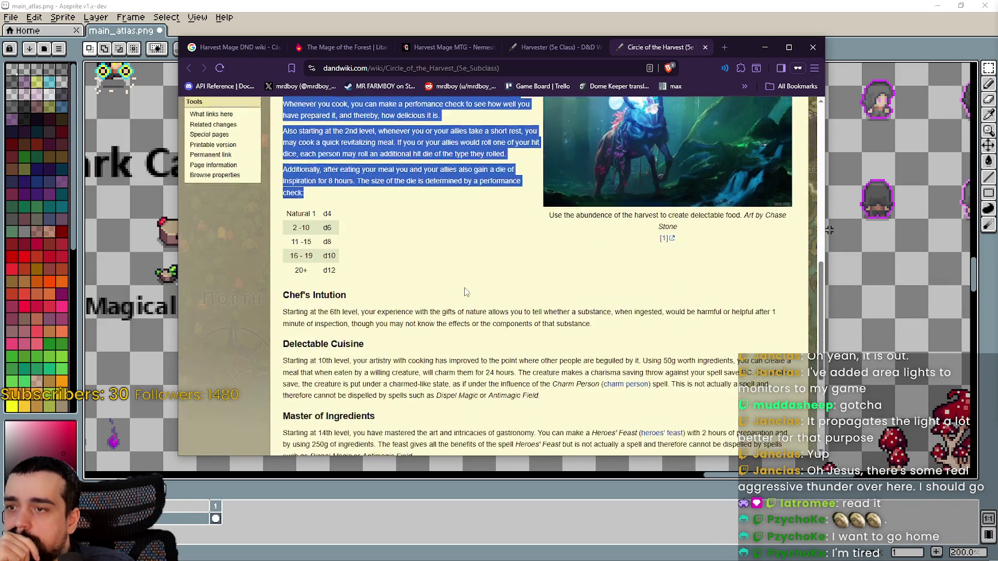
scroll(480, 270, "up", 1)
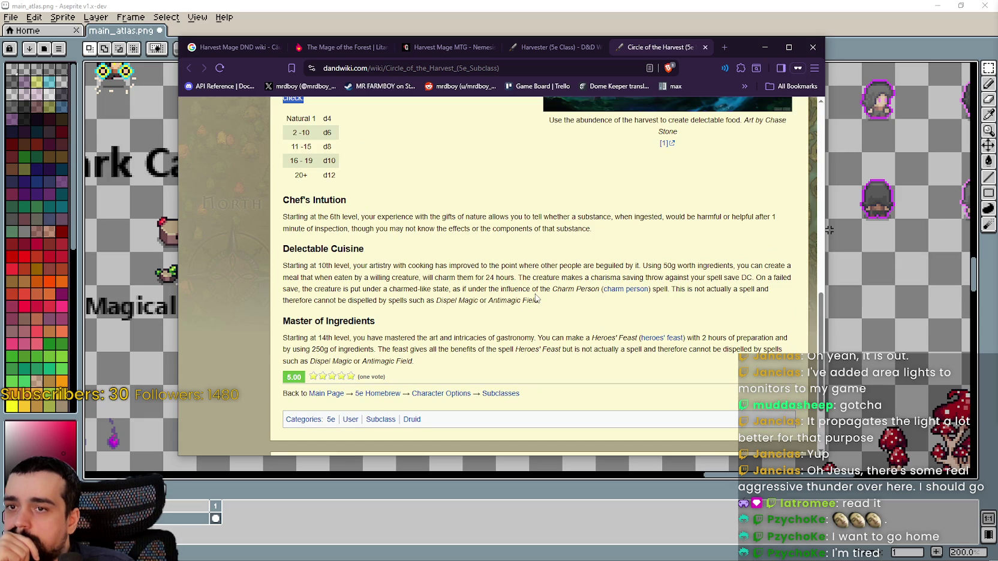
scroll(535, 290, "up", 3)
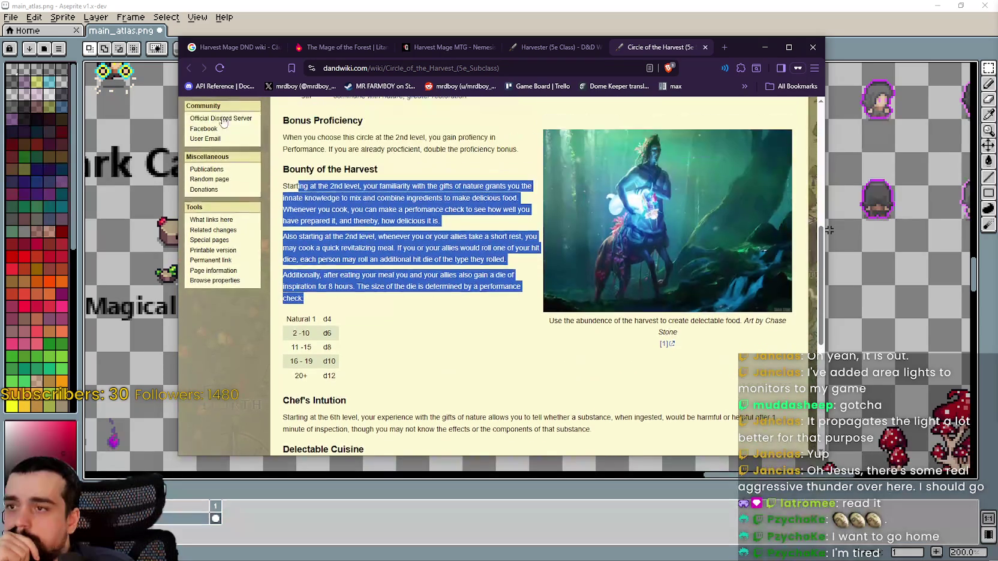
left_click(551, 48)
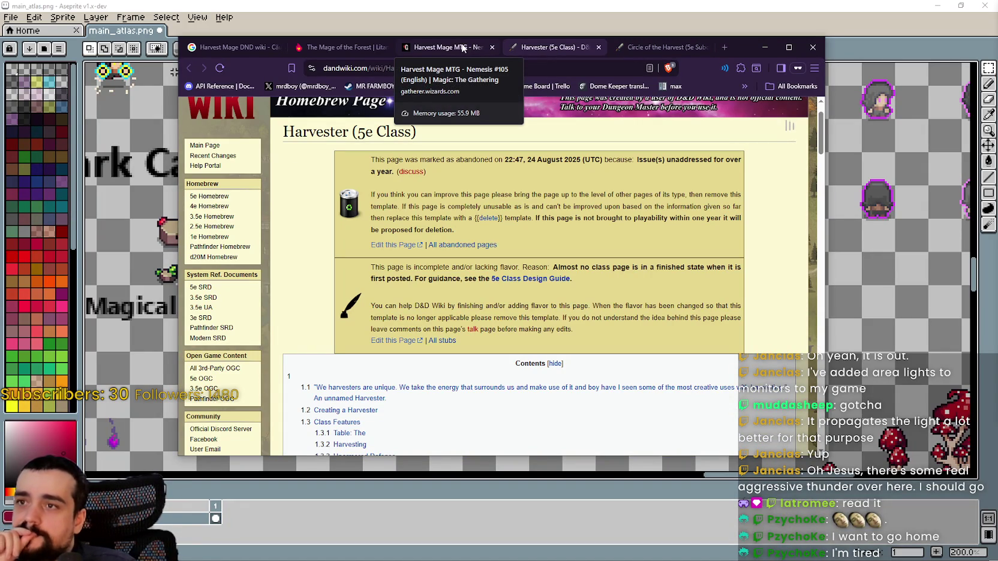
Back in the search results, open the Wild Mage (5e Subclass) result in a new tab
left_click(247, 48)
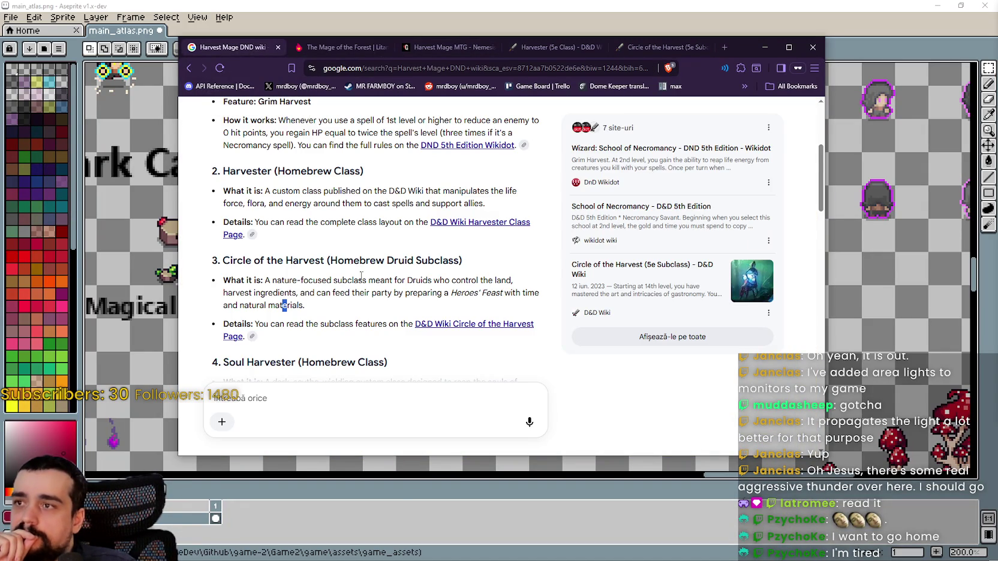
scroll(554, 284, "down", 5)
scroll(525, 270, "up", 3)
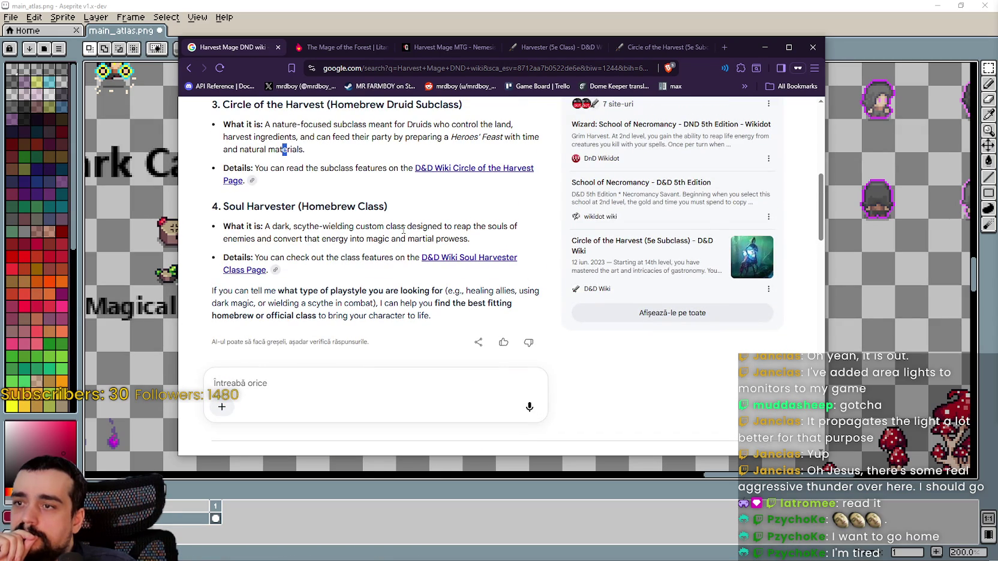
scroll(416, 228, "down", 1)
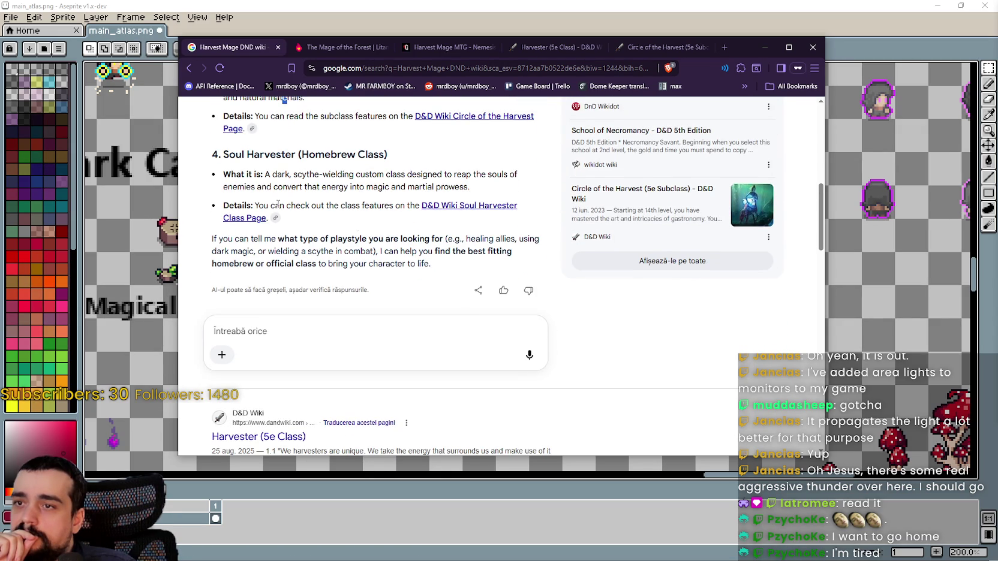
scroll(530, 282, "down", 2)
scroll(529, 281, "up", 2)
scroll(581, 342, "down", 3)
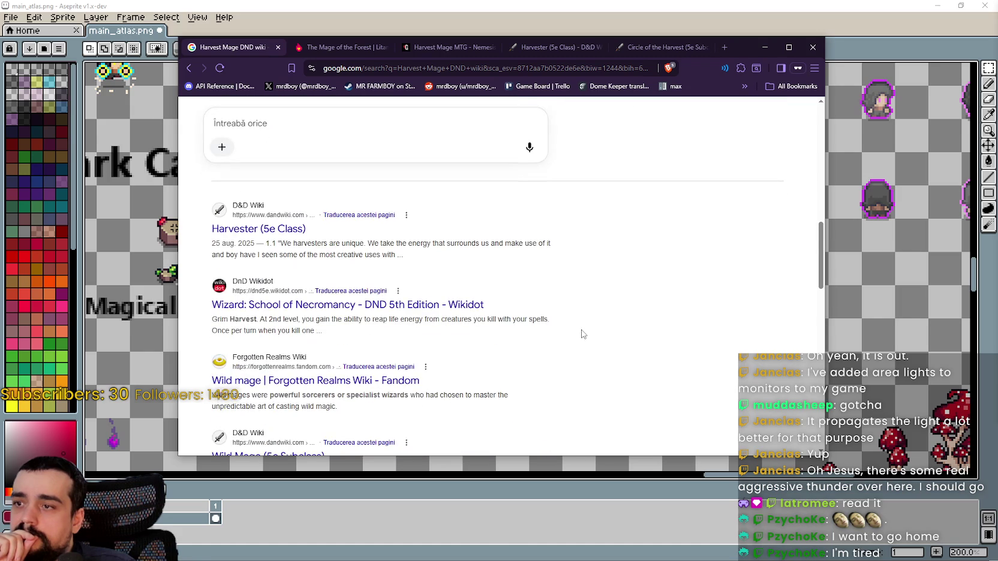
scroll(582, 329, "down", 3)
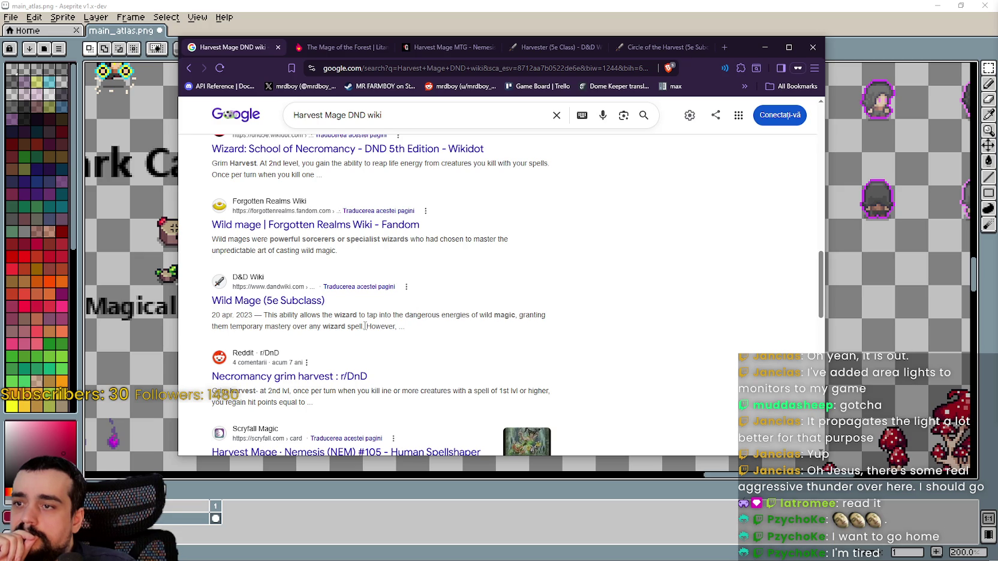
right_click(288, 300)
left_click(318, 306)
Open the Scryfall Harvest Mage card result in a new tab
scroll(462, 286, "down", 3)
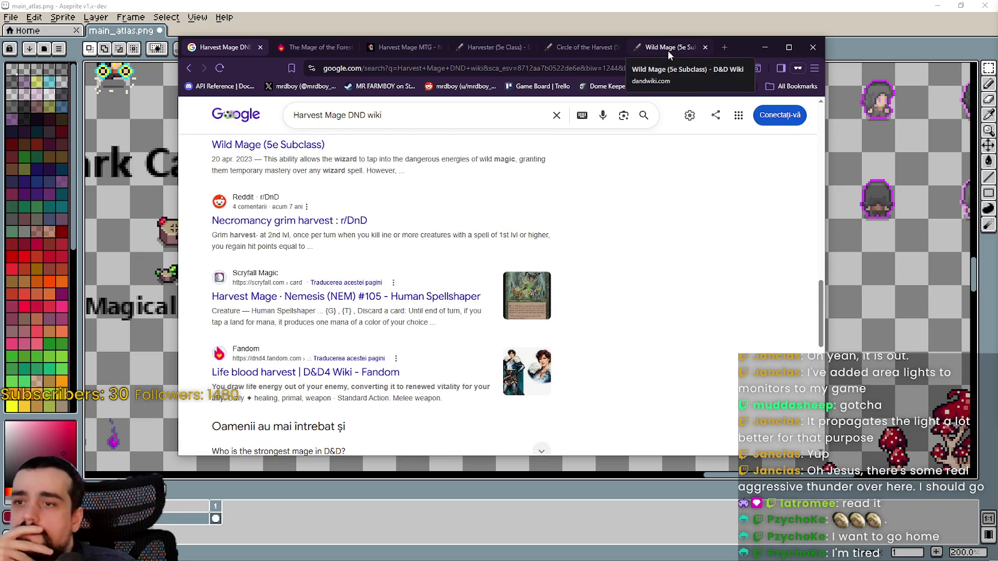
right_click(413, 297)
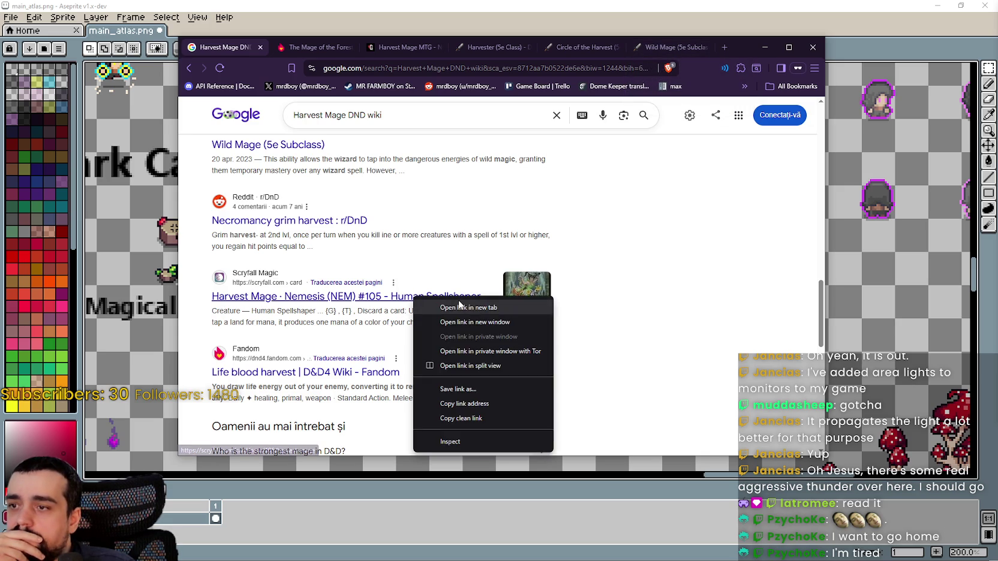
left_click(459, 307)
scroll(459, 308, "down", 2)
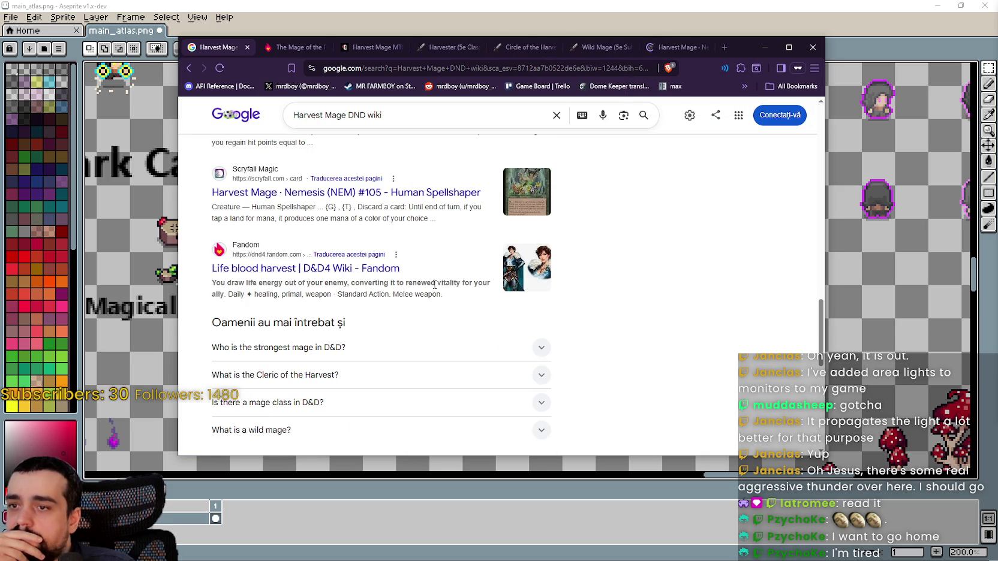
Read the Wild Mage (5e Subclass) page, highlighting its intro, then close that tab
left_click(616, 54)
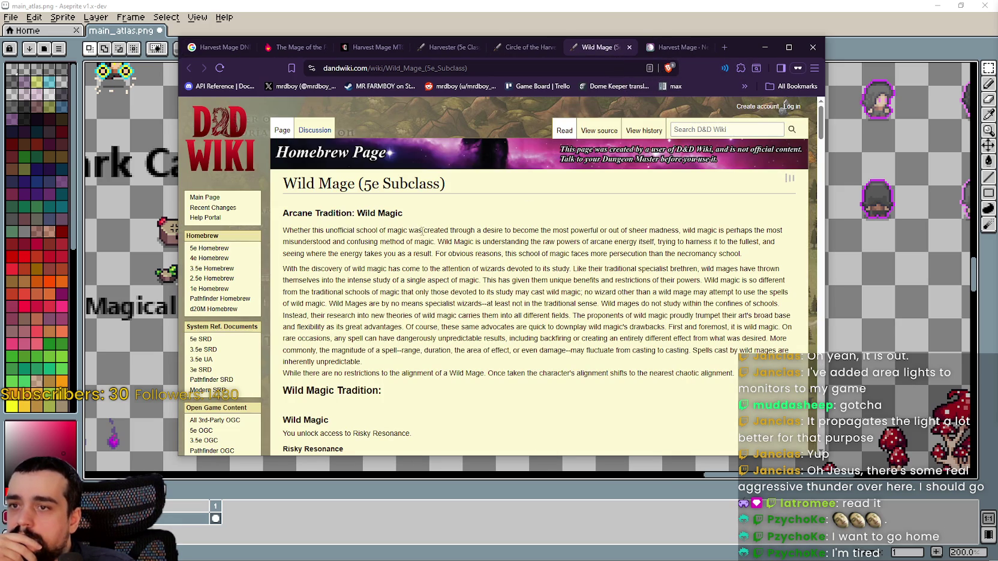
left_click_drag(415, 230, 778, 229)
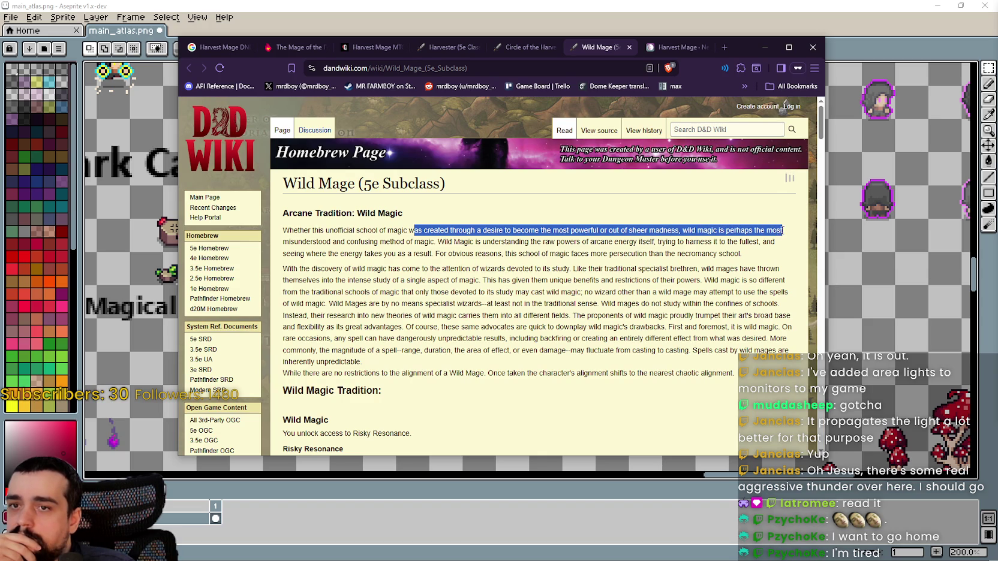
mouse_move(783, 231)
left_mouse_down()
mouse_move(349, 230)
mouse_move(329, 242)
mouse_move(687, 242)
left_mouse_up()
scroll(568, 292, "down", 3)
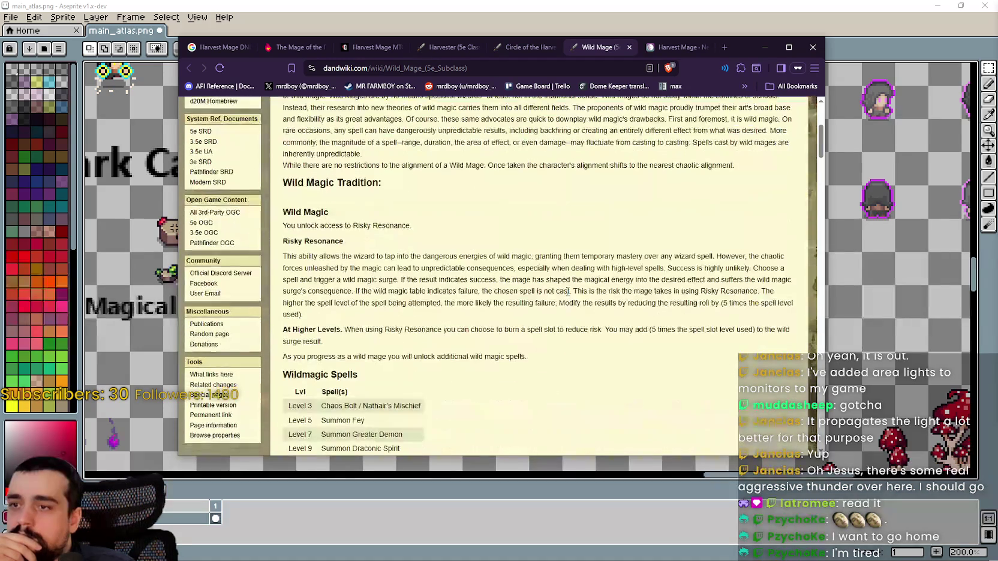
scroll(570, 285, "down", 8)
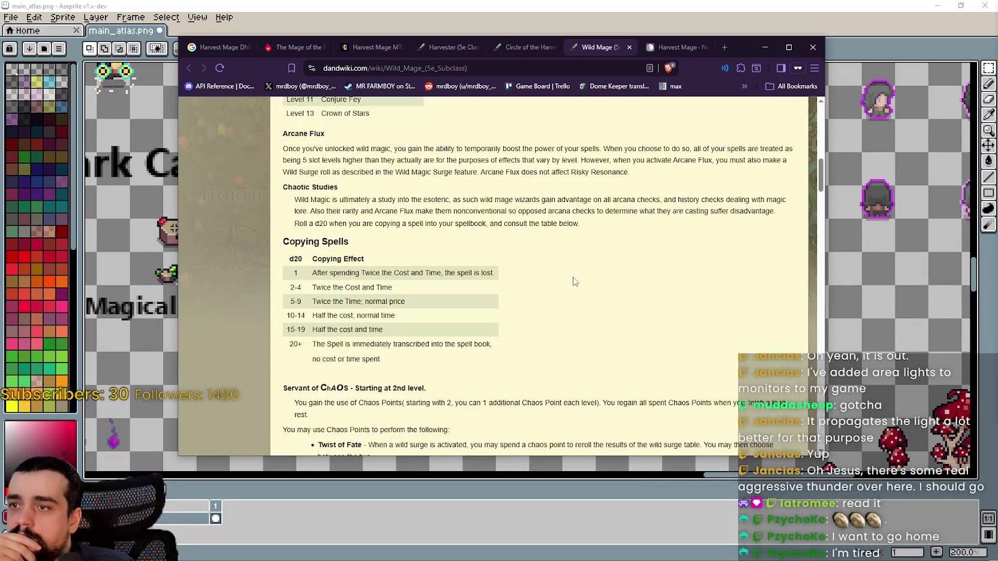
scroll(578, 277, "down", 9)
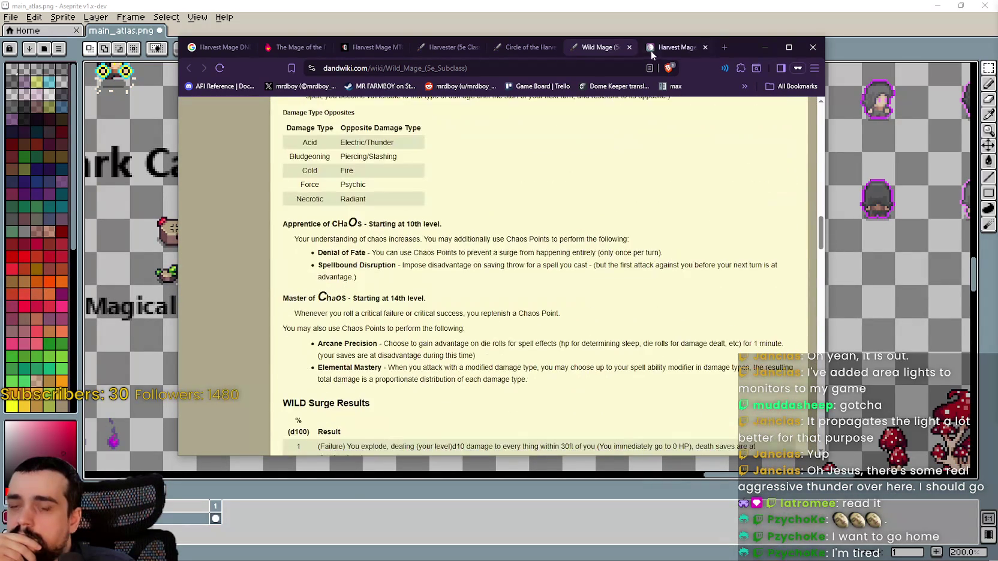
left_click(630, 47)
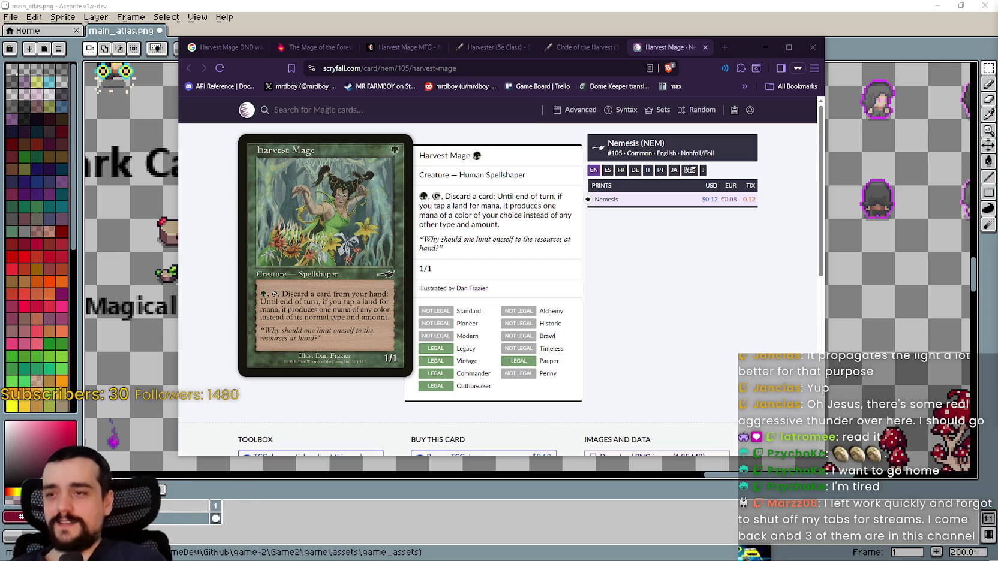
Highlight the Harvest Mage card's flavour quote, nudge the browser window right, then deselect
scroll(627, 340, "down", 5)
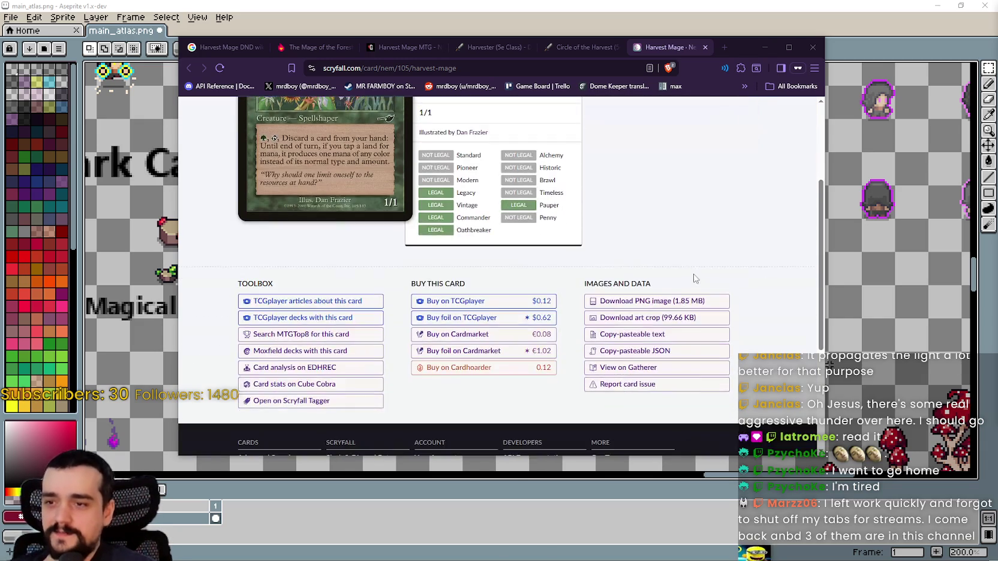
scroll(676, 190, "up", 5)
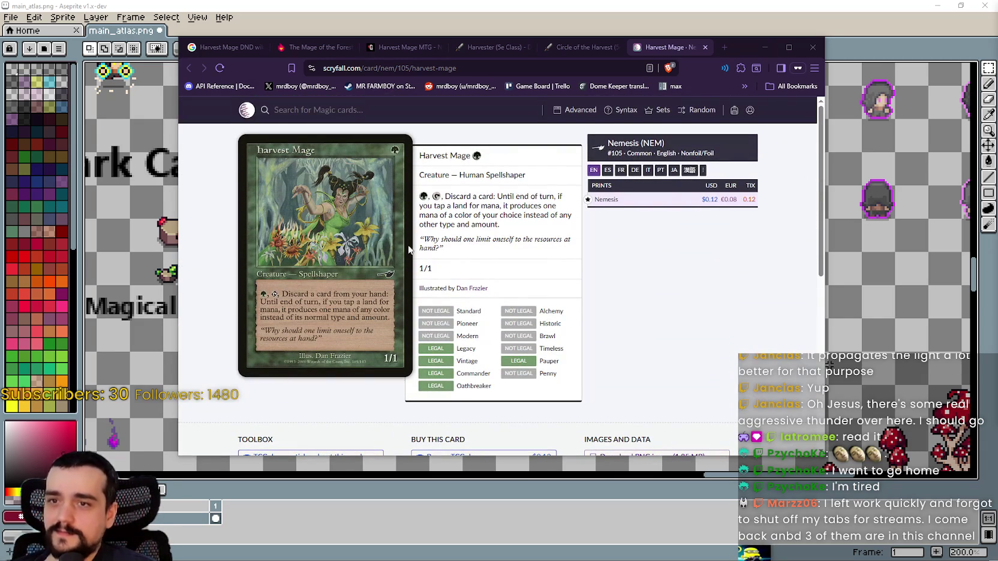
left_click_drag(430, 240, 483, 257)
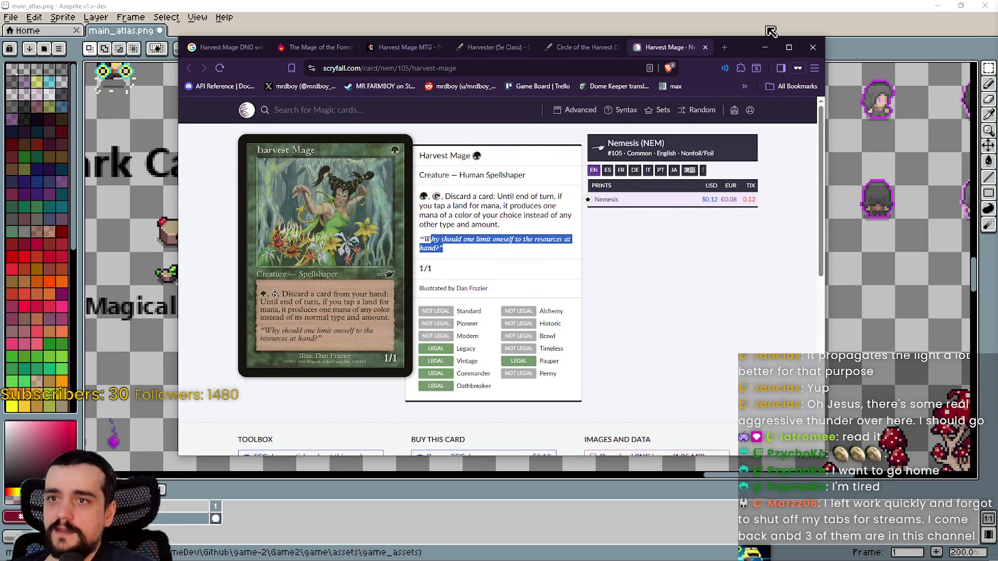
left_click_drag(735, 51, 761, 52)
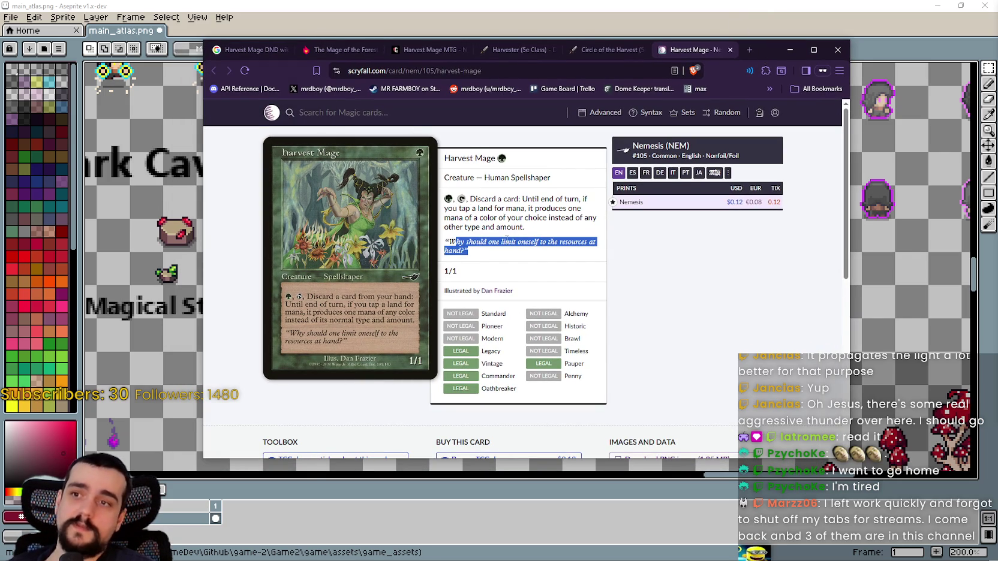
left_click(507, 231)
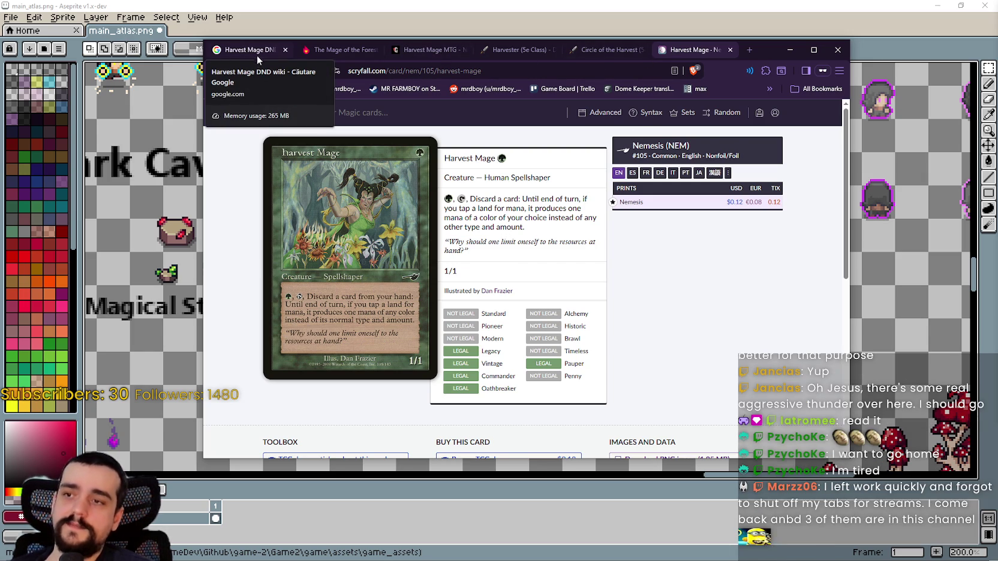
From the Harvest Mage DND wiki results, open D&D Wiki's 'Harvest Domain (5e Subclass)' in a new tab
left_click(234, 51)
scroll(356, 316, "down", 2)
scroll(356, 316, "up", 3)
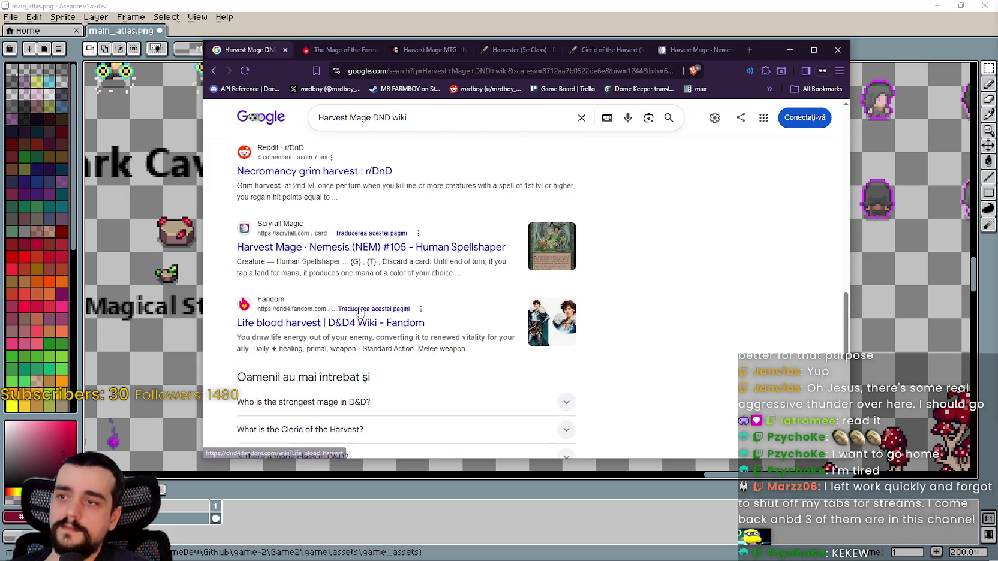
scroll(360, 311, "up", 2)
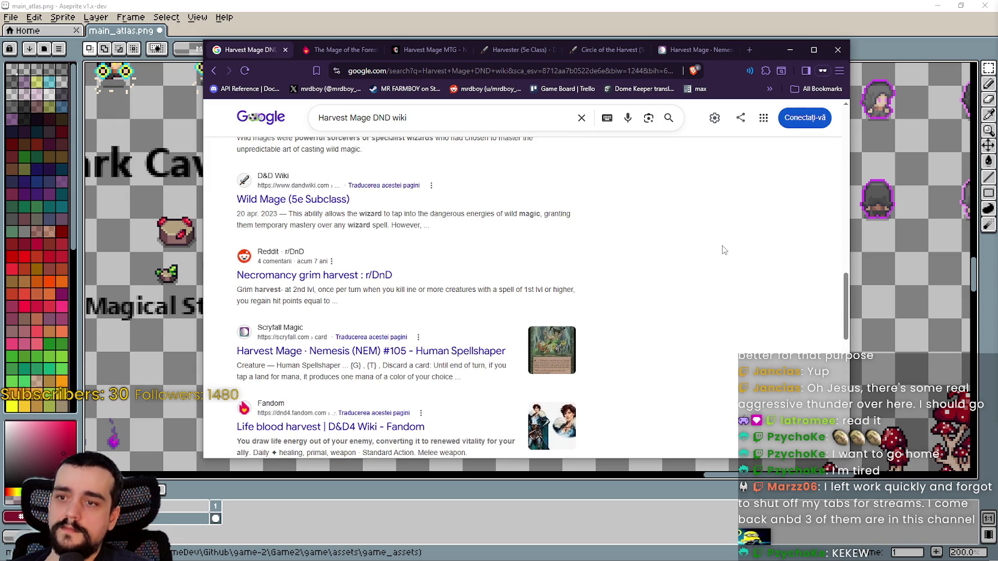
scroll(567, 259, "down", 3)
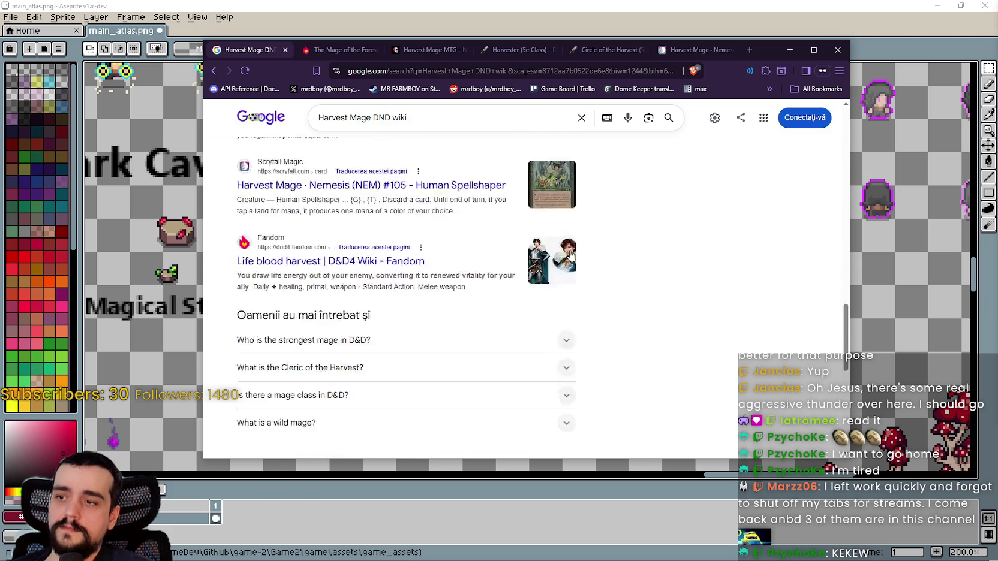
scroll(566, 259, "up", 6)
scroll(567, 261, "down", 6)
scroll(563, 258, "down", 4)
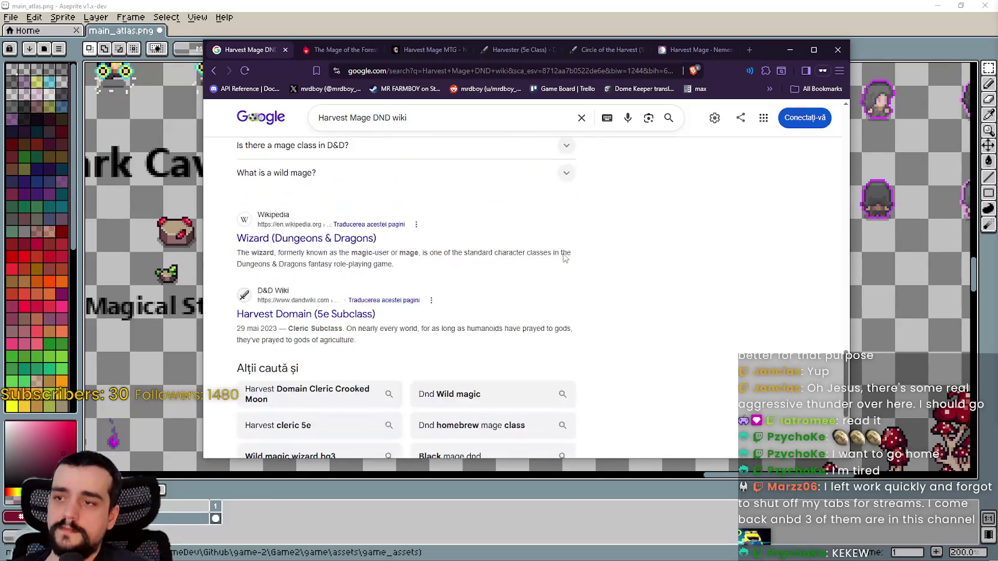
scroll(564, 258, "up", 3)
scroll(564, 258, "down", 3)
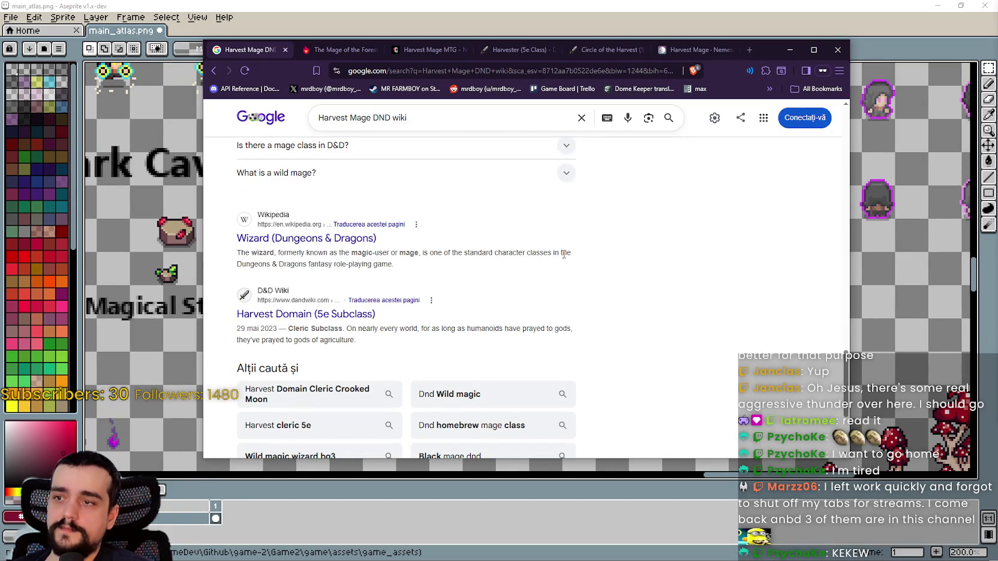
right_click(275, 318)
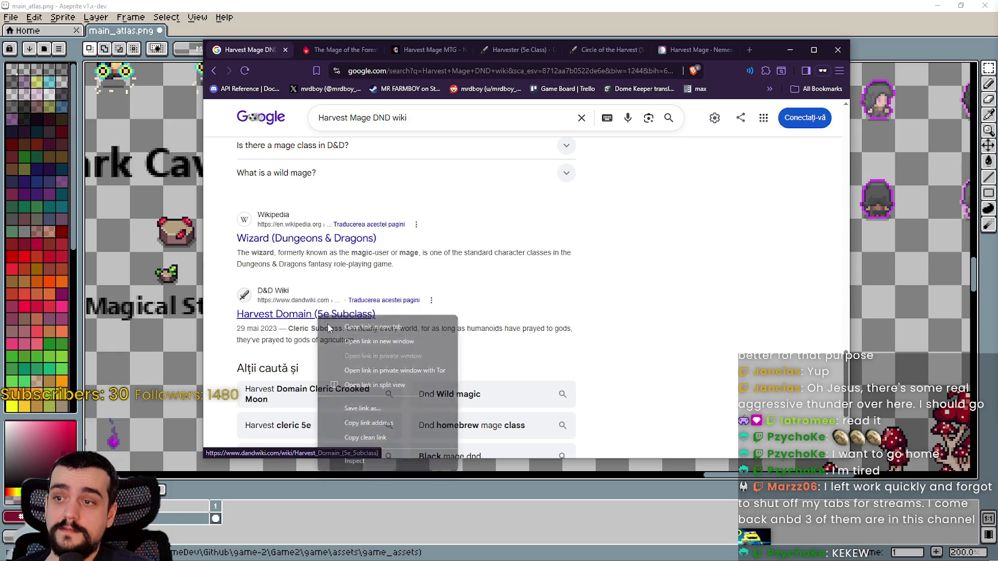
left_click(361, 327)
Bring up the Harvest Domain page and highlight its Cleric Subclass label and the gods'-agents sentence
left_click(703, 50)
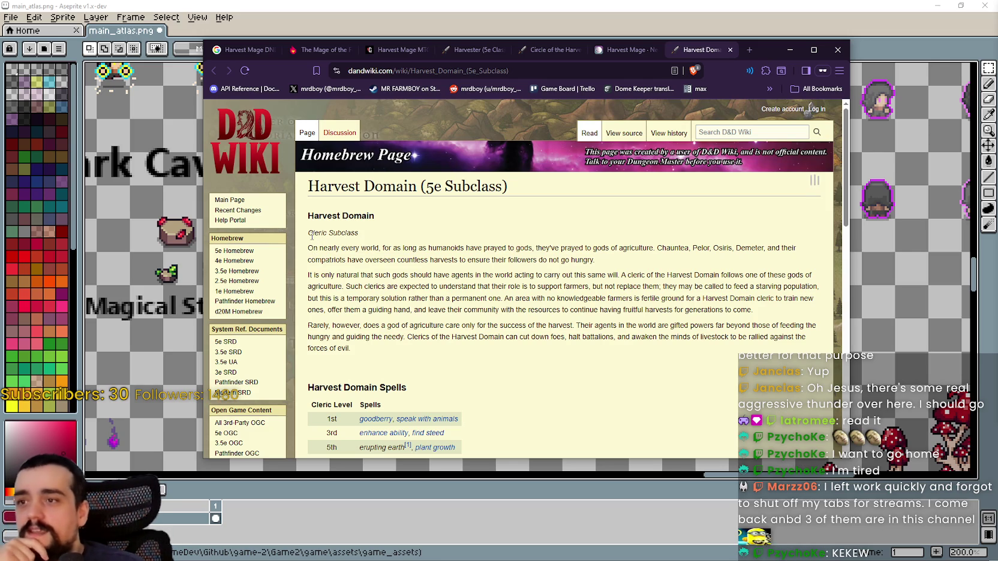
mouse_move(309, 233)
left_mouse_down()
mouse_move(416, 247)
mouse_move(529, 240)
mouse_move(580, 248)
mouse_move(360, 234)
mouse_move(797, 248)
left_mouse_up()
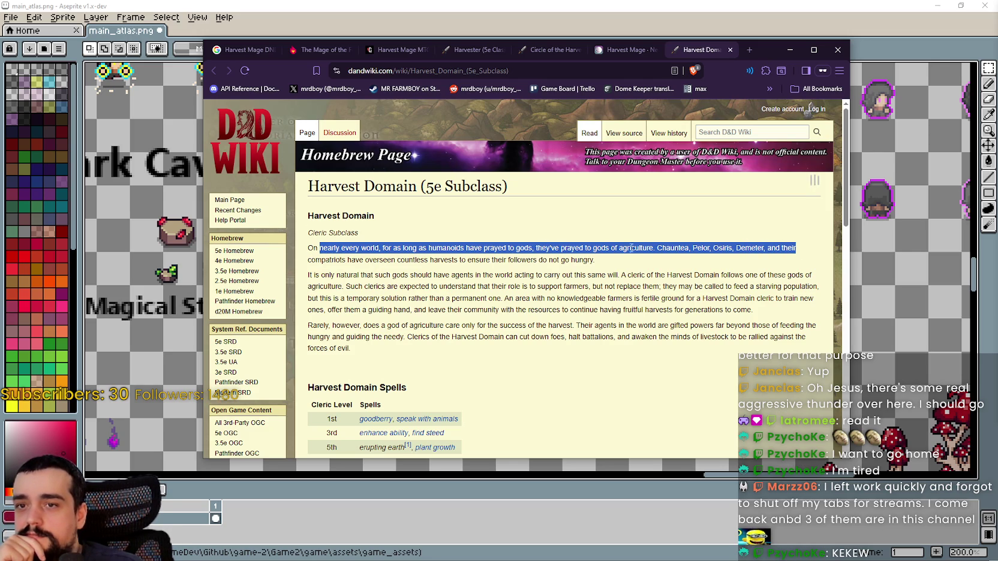
left_click_drag(312, 275, 821, 286)
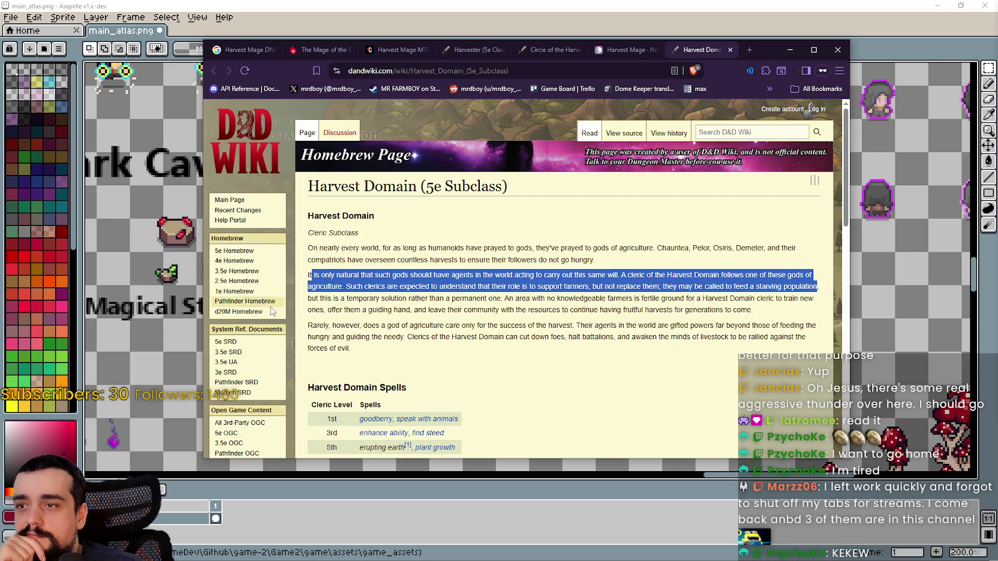
left_click(672, 272)
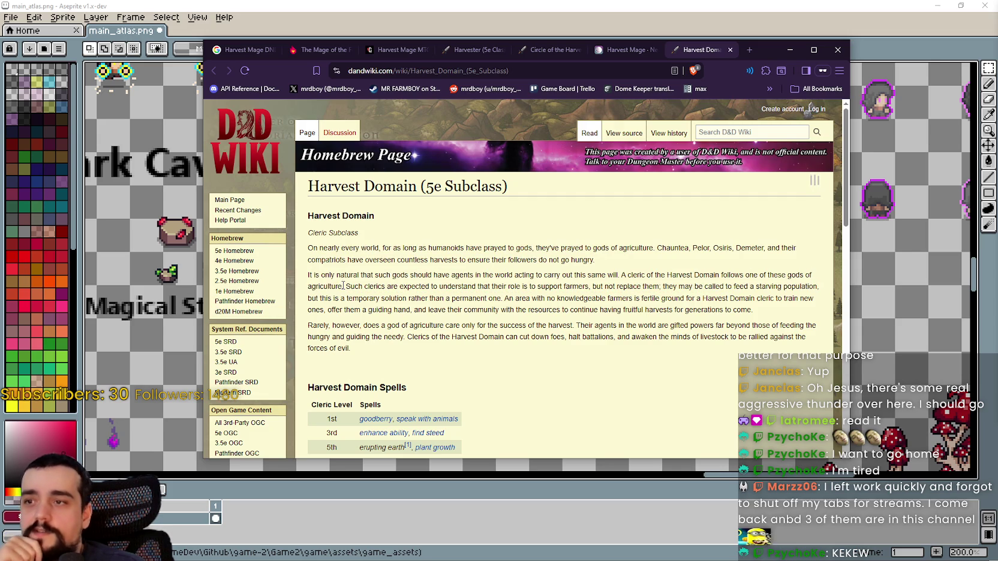
Highlight the agriculture lore on feeding the starving, training farmers and a guiding hand, then scroll down
double_click(329, 286)
mouse_move(330, 286)
left_mouse_down()
mouse_move(585, 287)
mouse_move(417, 294)
mouse_move(609, 276)
mouse_move(637, 286)
mouse_move(604, 287)
left_mouse_up()
double_click(358, 287)
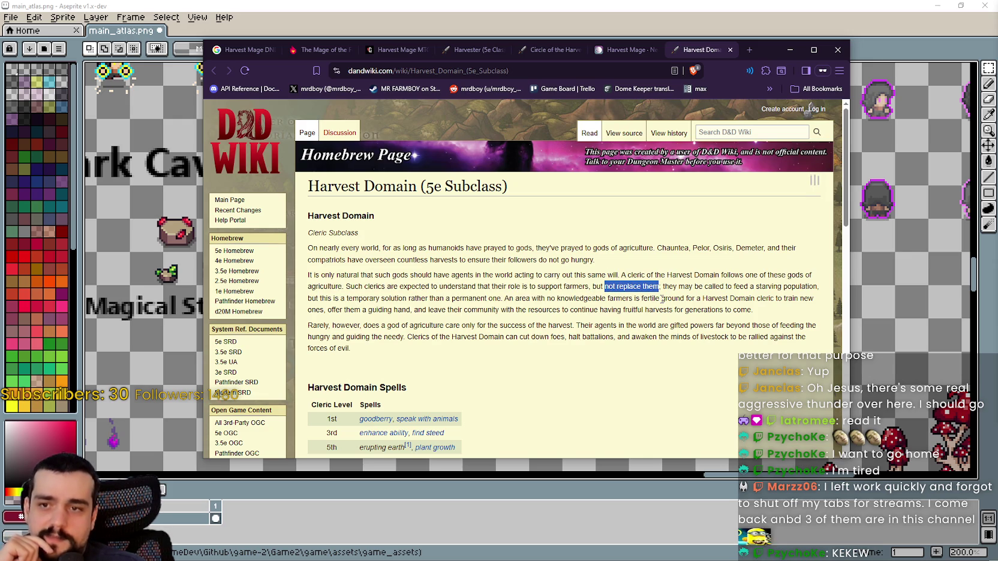
left_click_drag(679, 287, 851, 291)
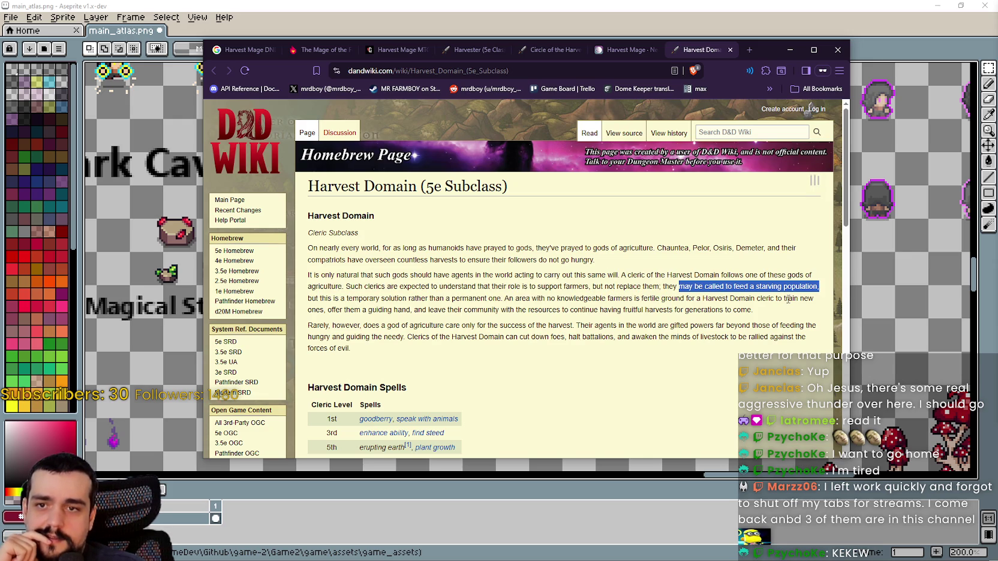
left_click_drag(317, 299, 510, 298)
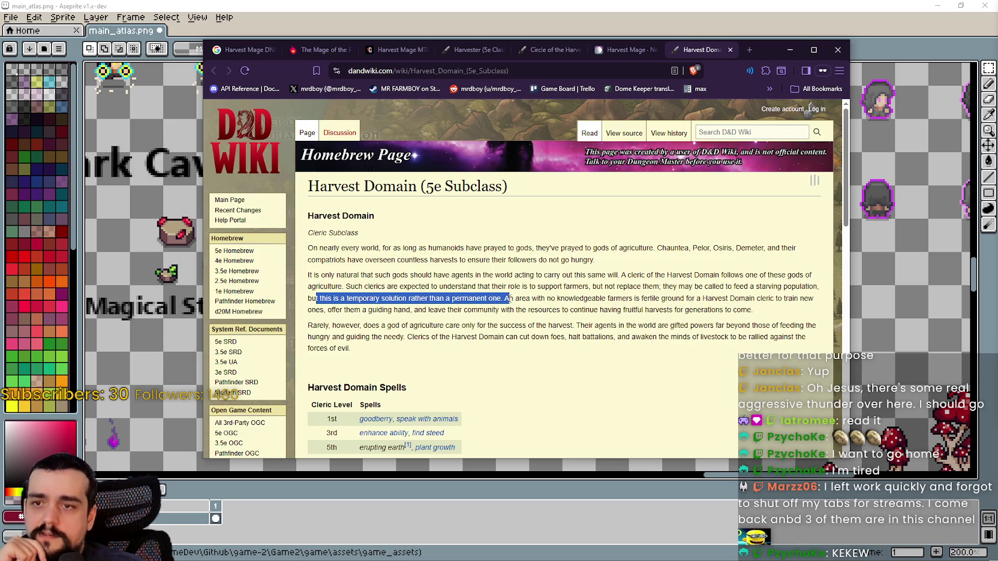
left_click(523, 299)
left_click_drag(523, 299, 803, 300)
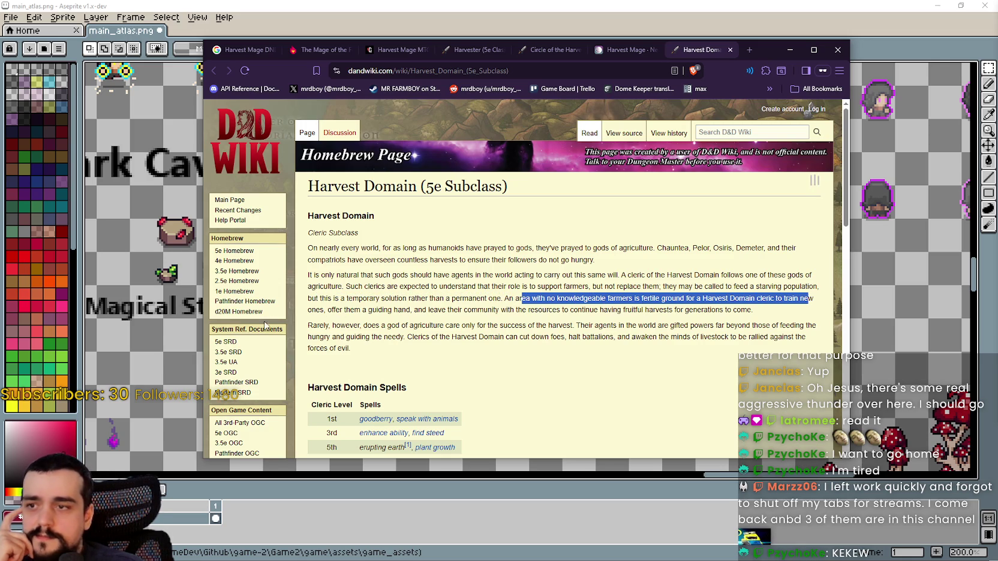
left_click_drag(335, 310, 761, 311)
left_click_drag(320, 326, 802, 326)
scroll(550, 333, "down", 3)
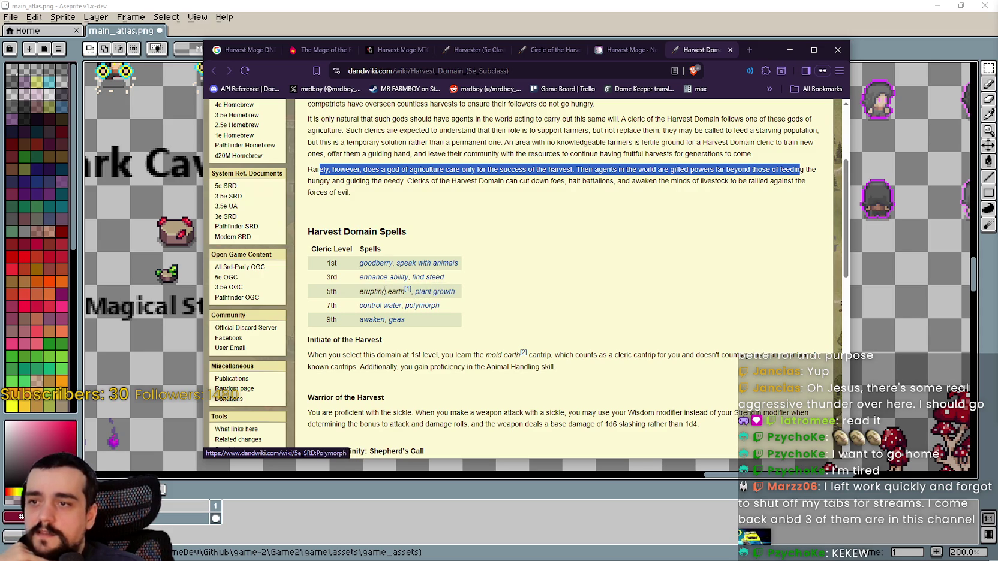
left_click_drag(360, 293, 406, 292)
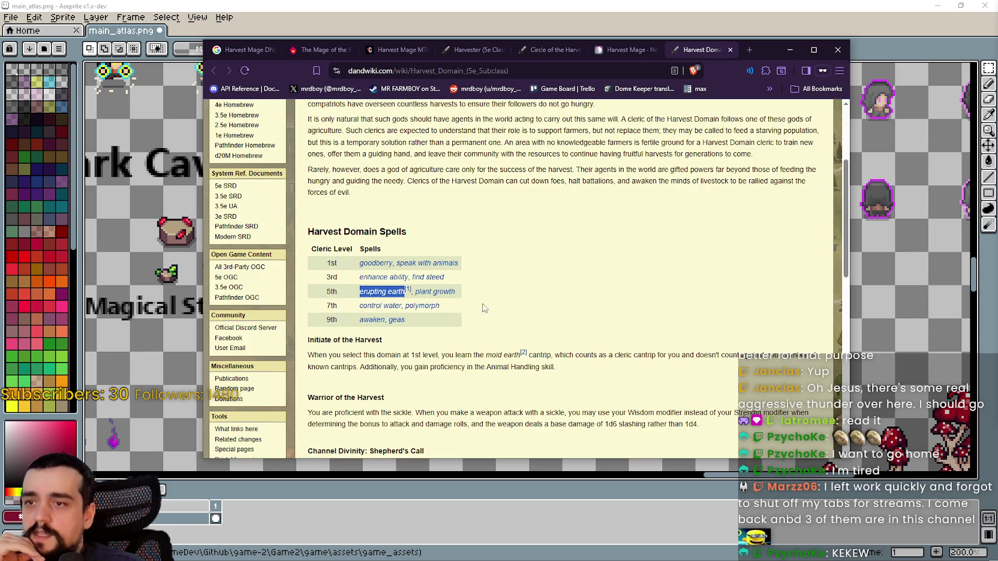
left_click(467, 296)
scroll(420, 288, "down", 1)
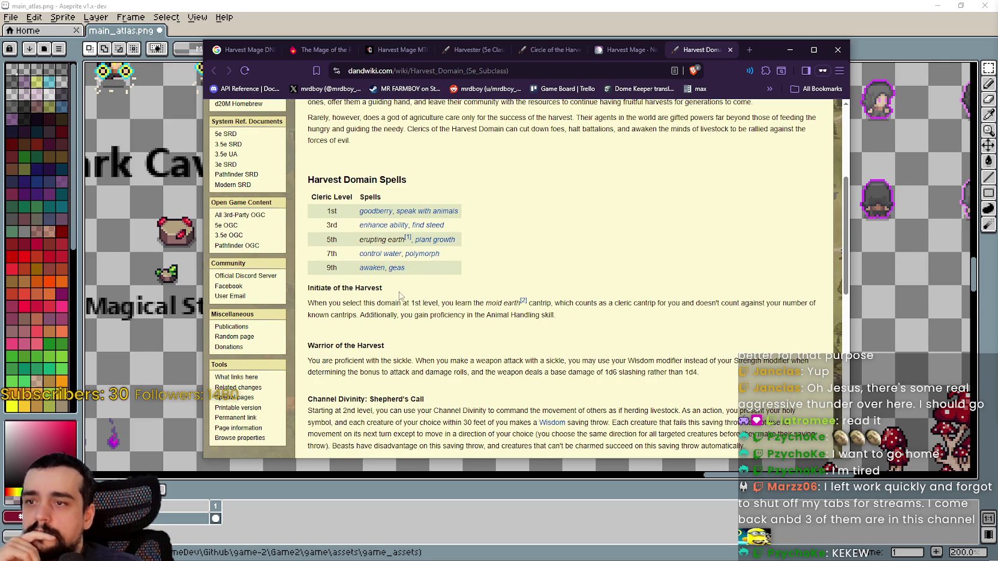
scroll(339, 231, "down", 1)
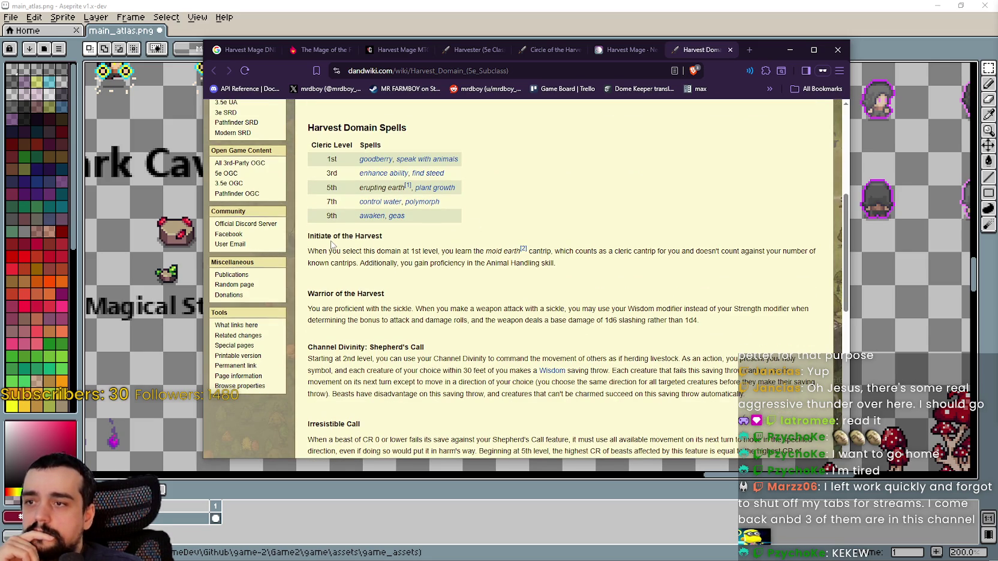
left_click_drag(318, 235, 377, 236)
mouse_move(318, 251)
left_mouse_down()
mouse_move(516, 255)
mouse_move(485, 252)
left_mouse_up()
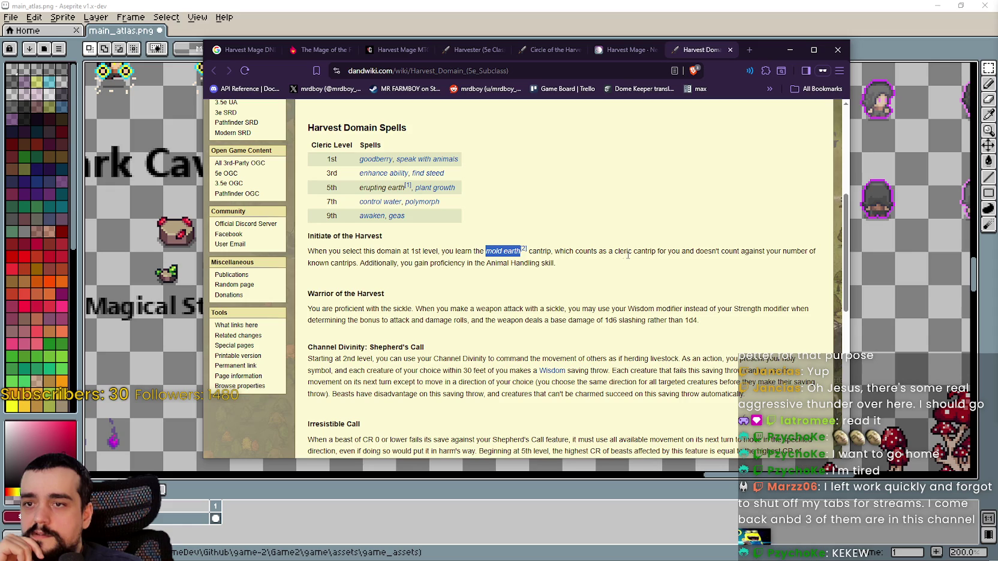
left_click(656, 255)
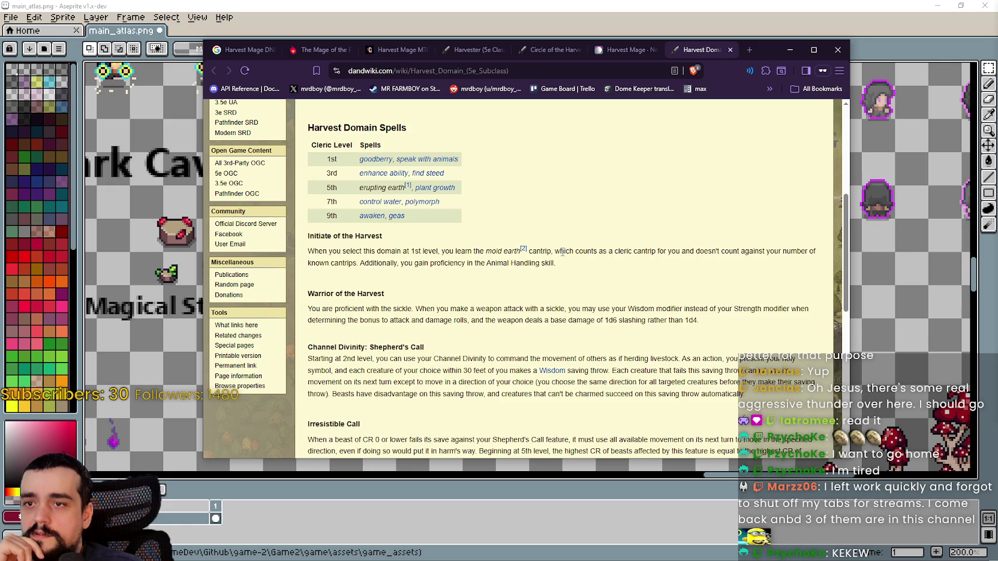
double_click(639, 253)
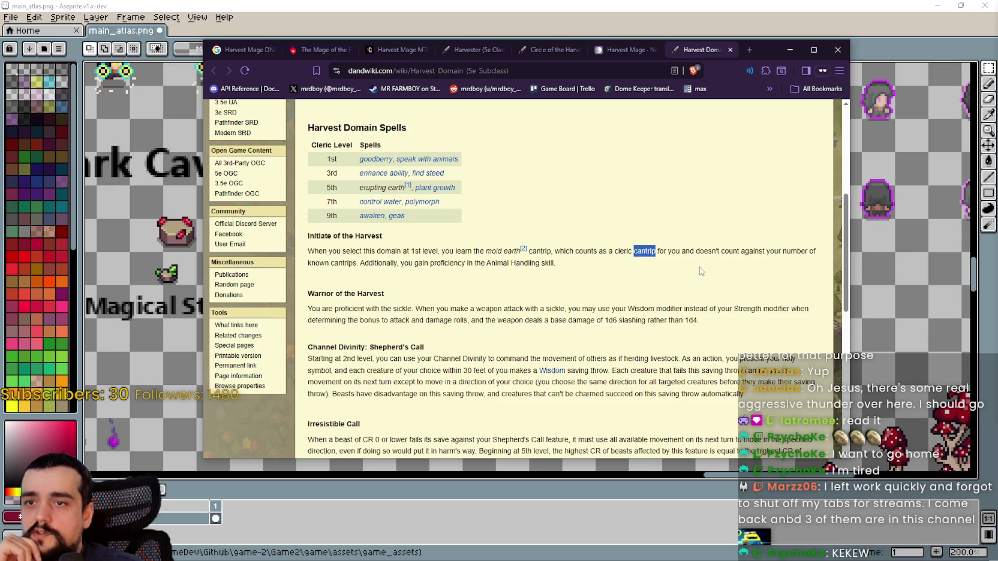
left_click_drag(685, 253, 811, 251)
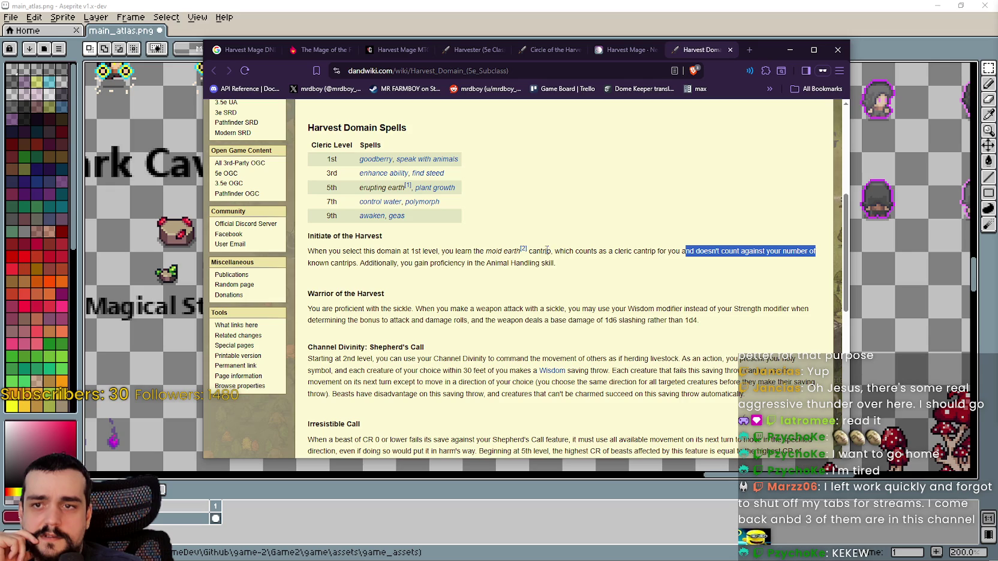
left_click_drag(326, 264, 554, 264)
left_click_drag(553, 264, 414, 264)
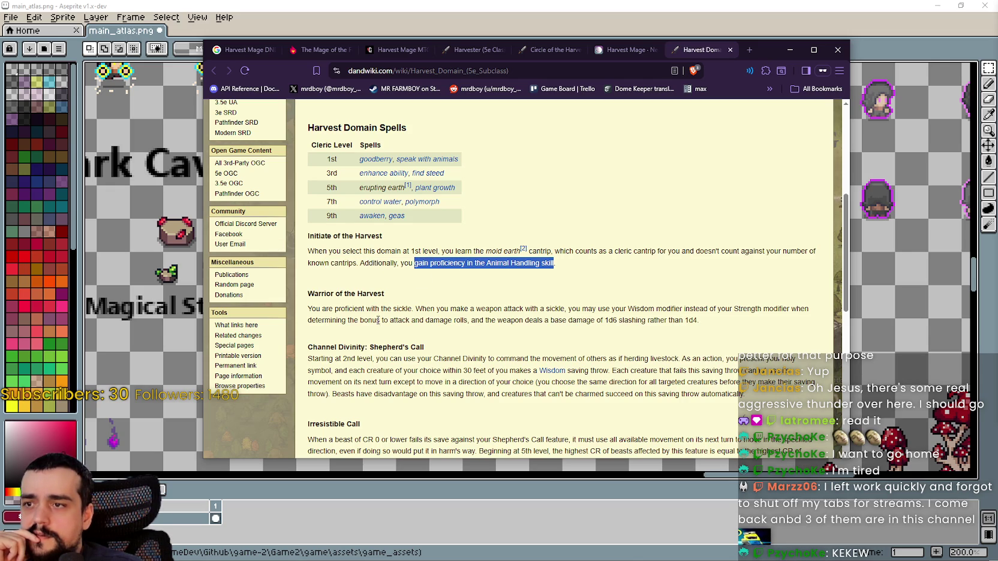
scroll(360, 282, "down", 2)
mouse_move(311, 201)
left_mouse_down()
mouse_move(360, 217)
mouse_move(372, 205)
mouse_move(437, 210)
mouse_move(354, 219)
mouse_move(407, 210)
mouse_move(312, 205)
left_mouse_up()
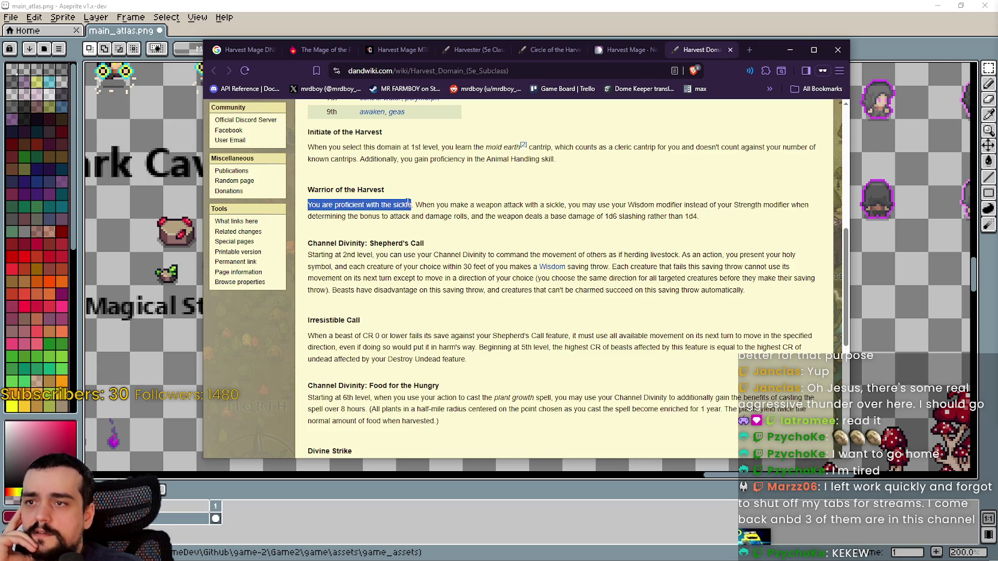
left_click_drag(439, 206, 531, 208)
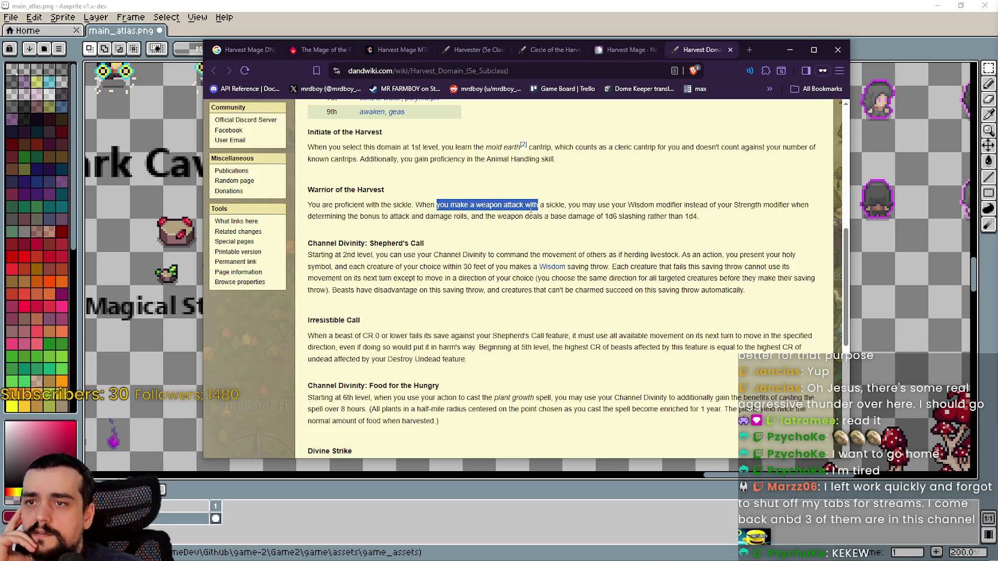
left_click_drag(438, 206, 477, 206)
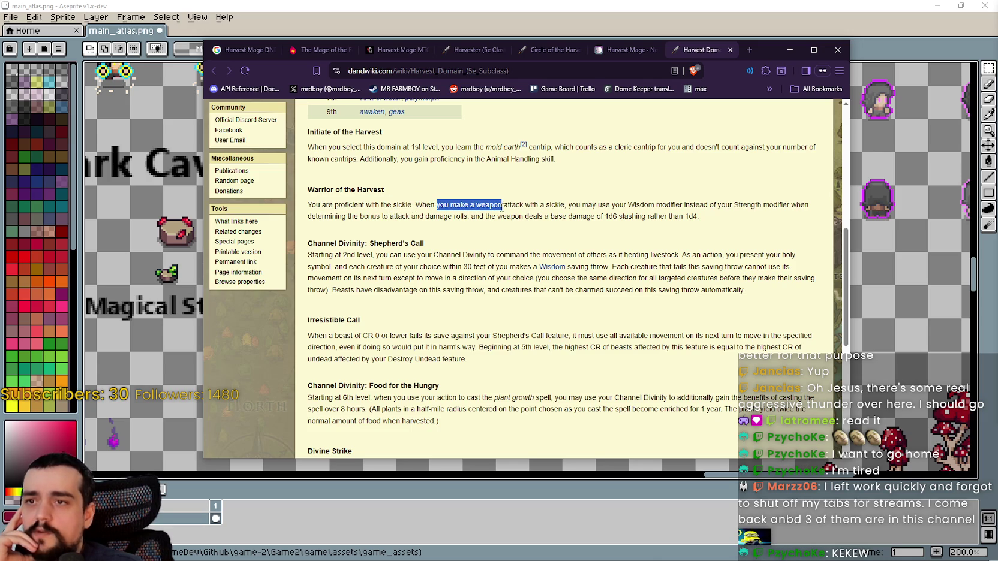
left_click(540, 204)
double_click(562, 205)
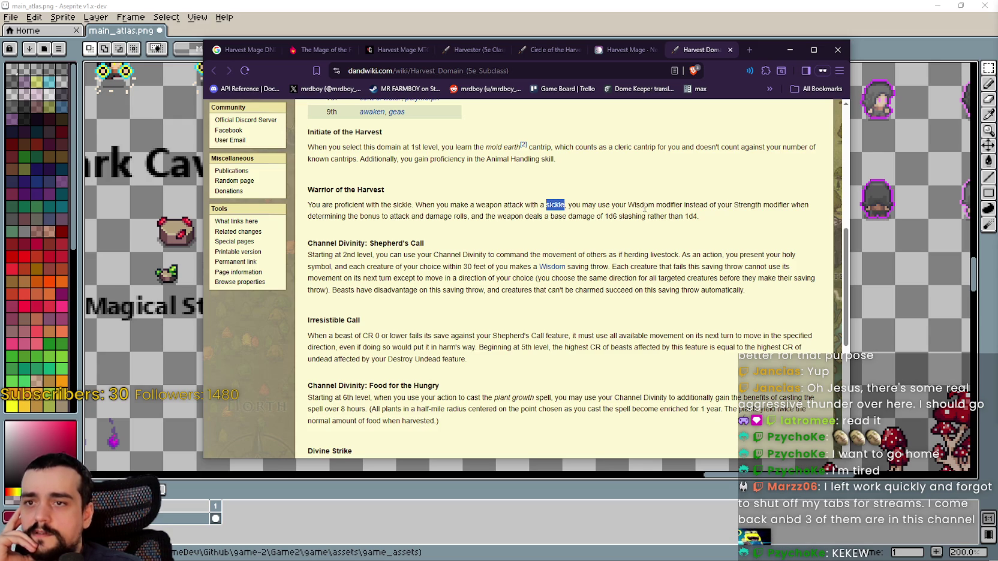
left_click_drag(613, 206, 809, 205)
left_click(751, 204)
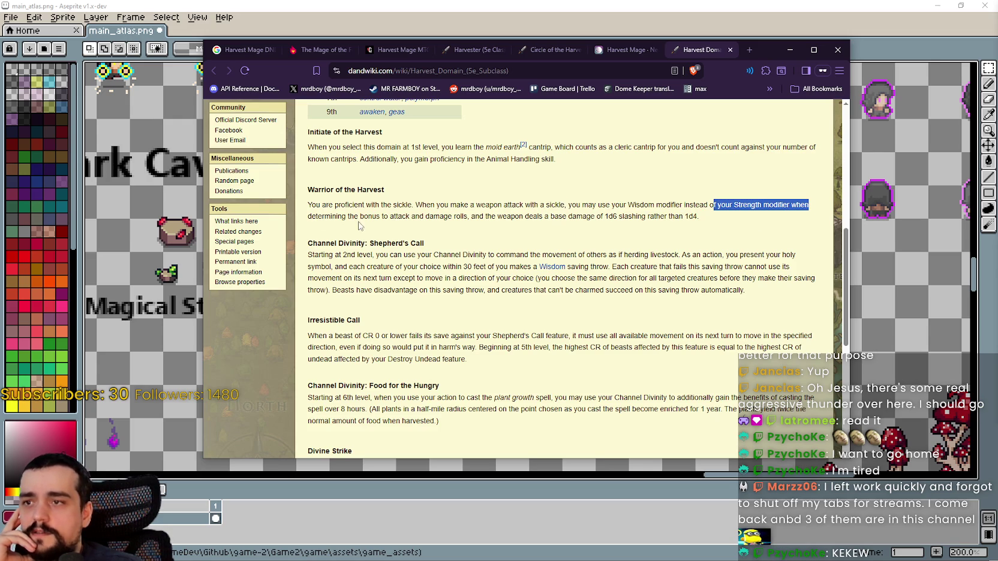
left_click_drag(372, 207, 685, 218)
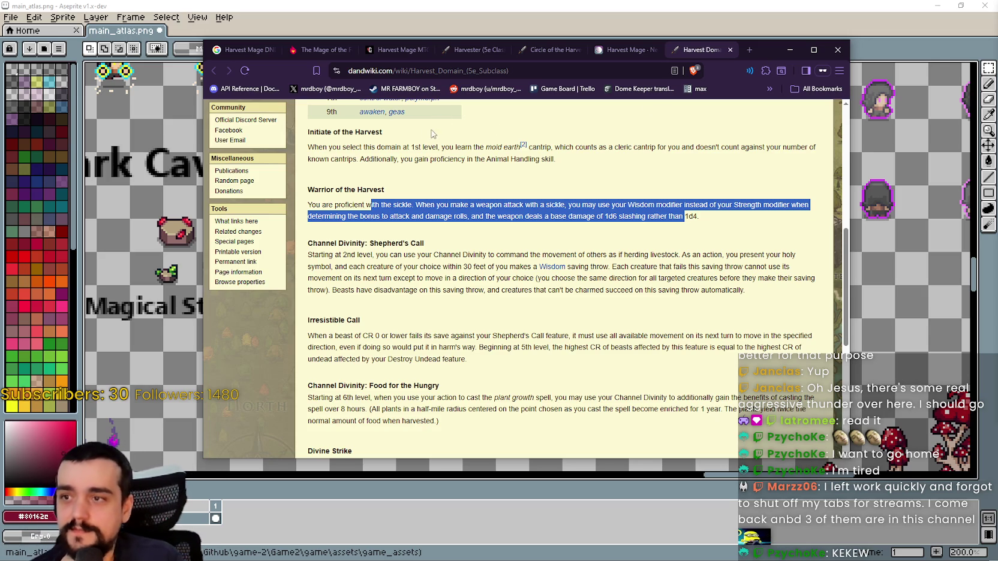
left_click(370, 203)
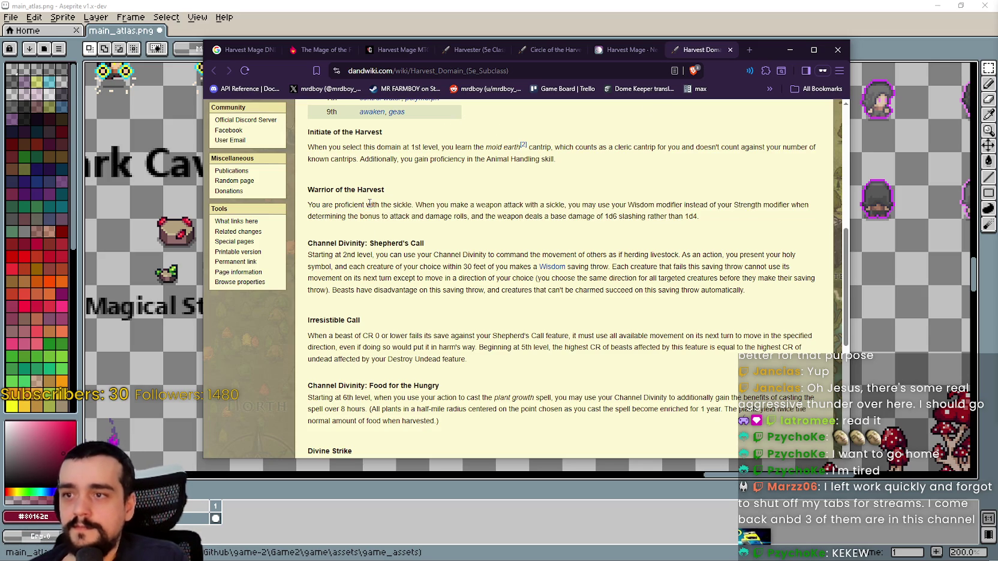
scroll(404, 281, "up", 2)
scroll(382, 266, "down", 2)
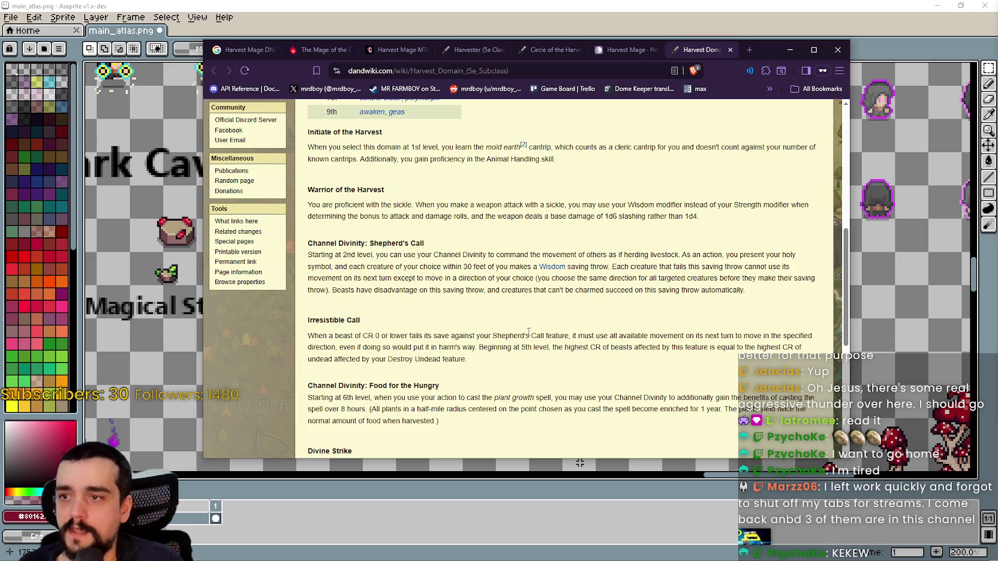
scroll(527, 334, "down", 3)
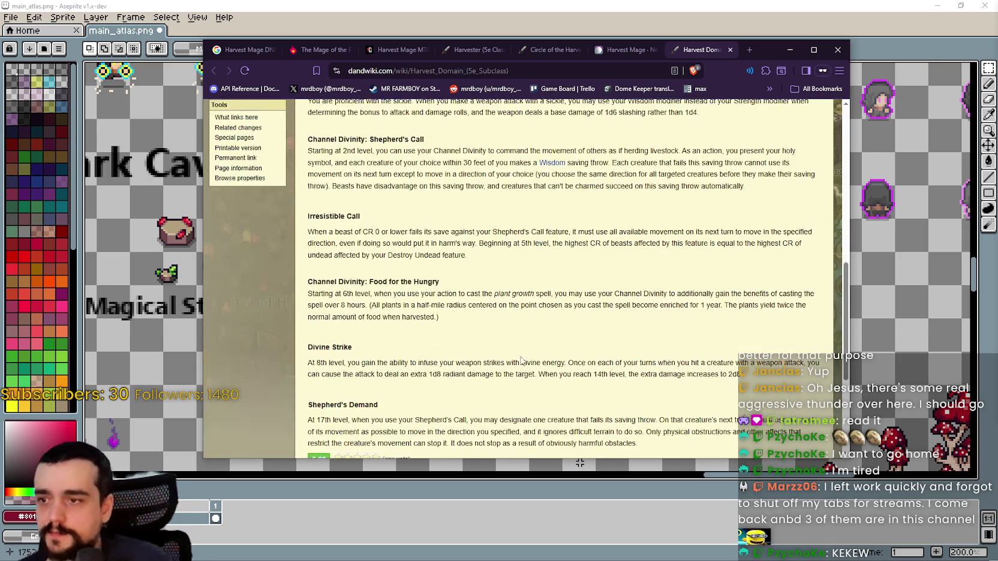
scroll(508, 359, "down", 3)
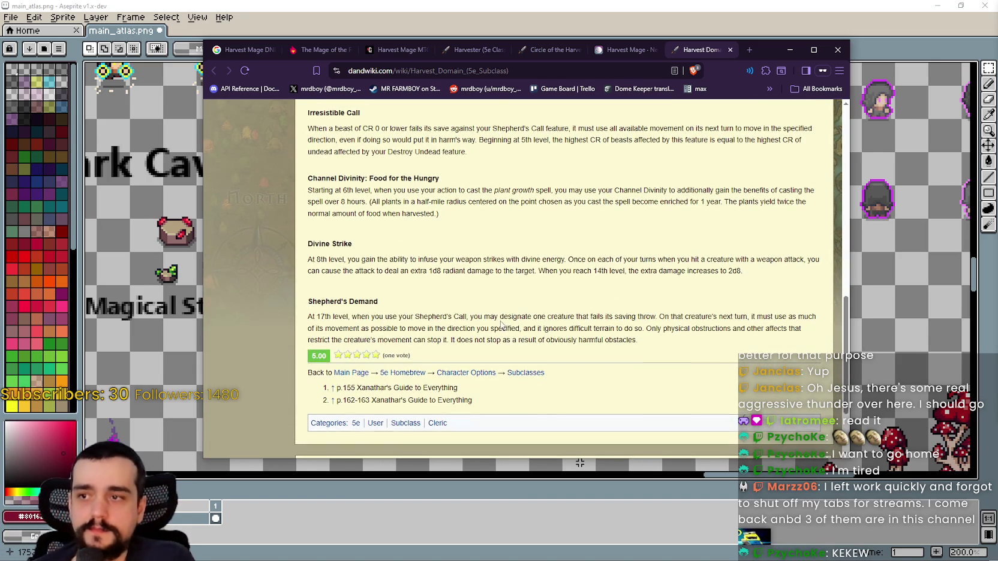
scroll(413, 325, "up", 3)
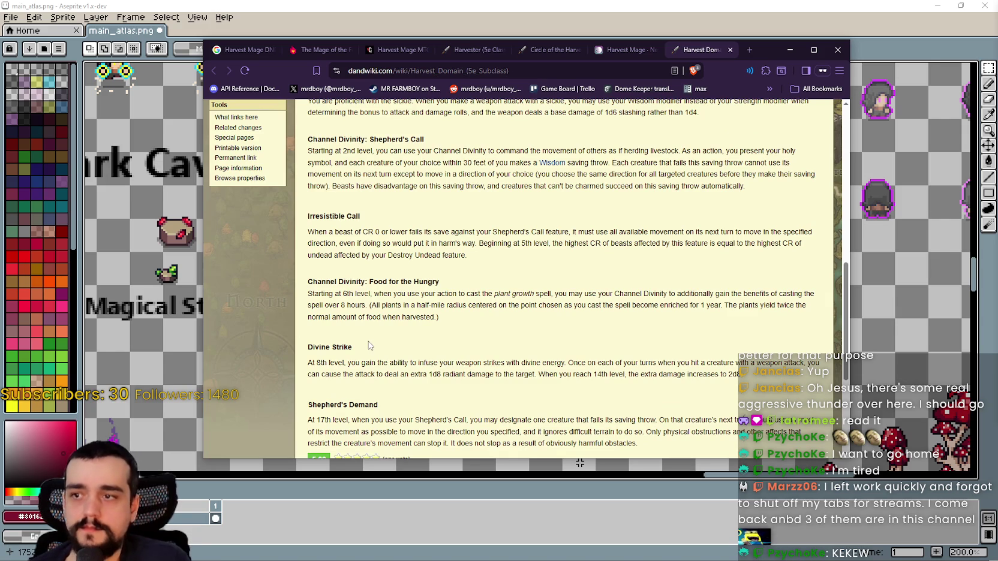
scroll(370, 340, "up", 2)
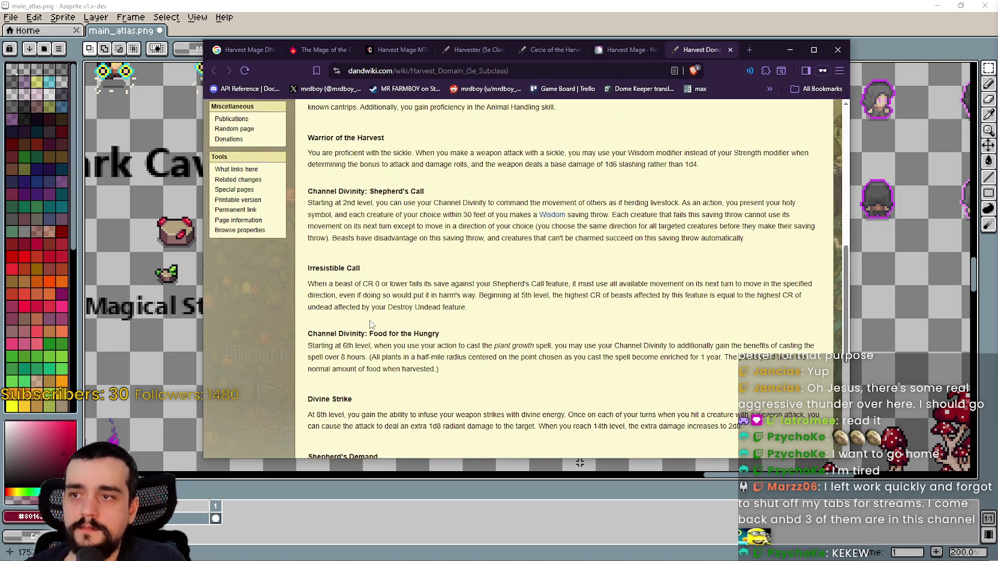
scroll(370, 324, "down", 5)
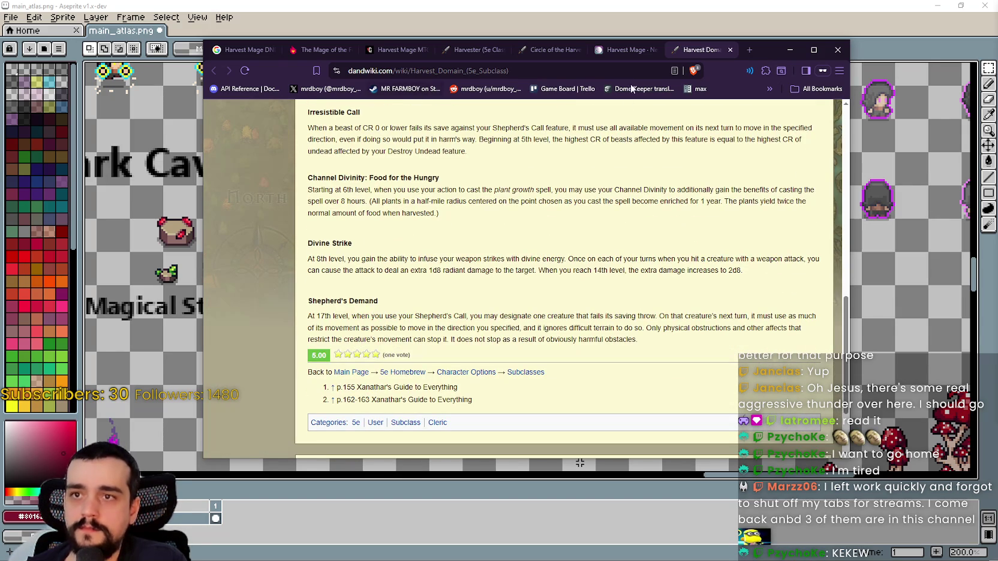
Show image results for the Harvest Mage search and open the Farideh page in a new tab
left_click(256, 49)
scroll(468, 307, "down", 2)
scroll(468, 307, "up", 4)
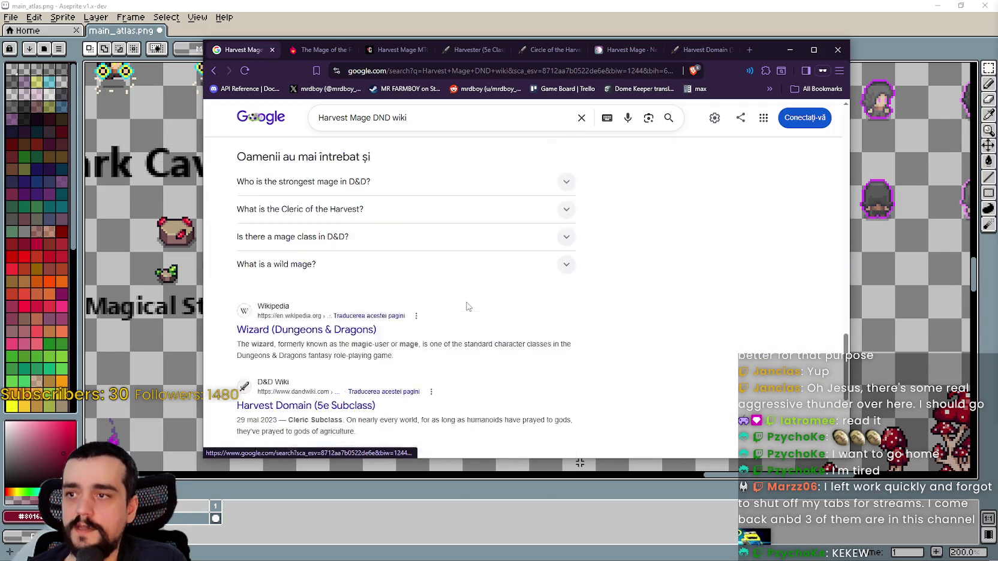
scroll(469, 307, "up", 1)
scroll(391, 399, "up", 6)
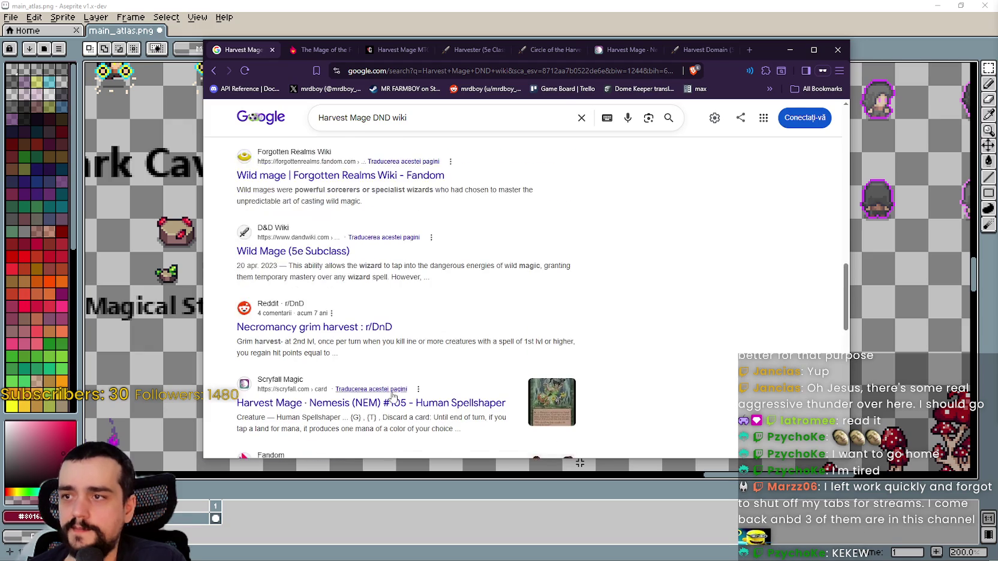
scroll(393, 398, "up", 8)
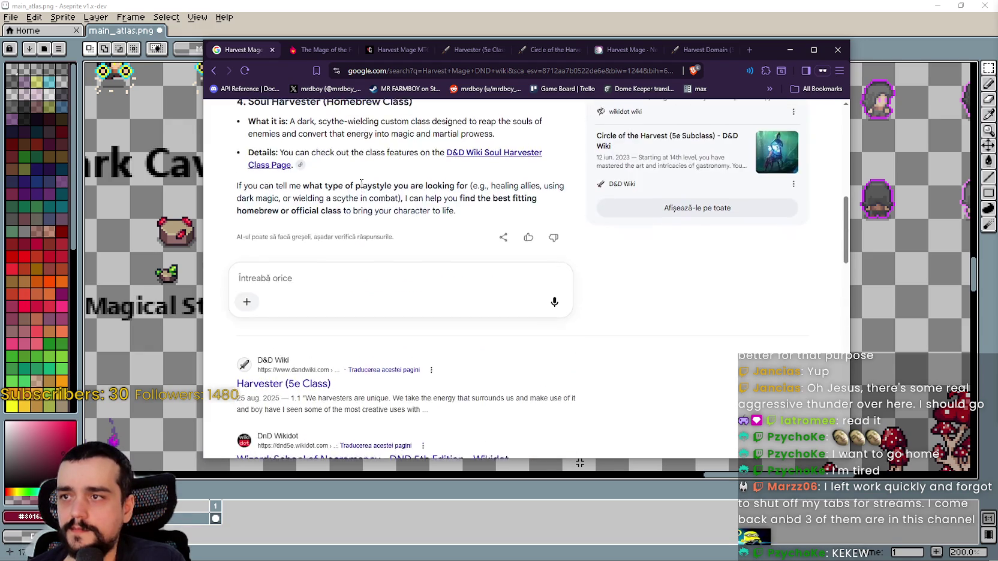
scroll(361, 183, "up", 10)
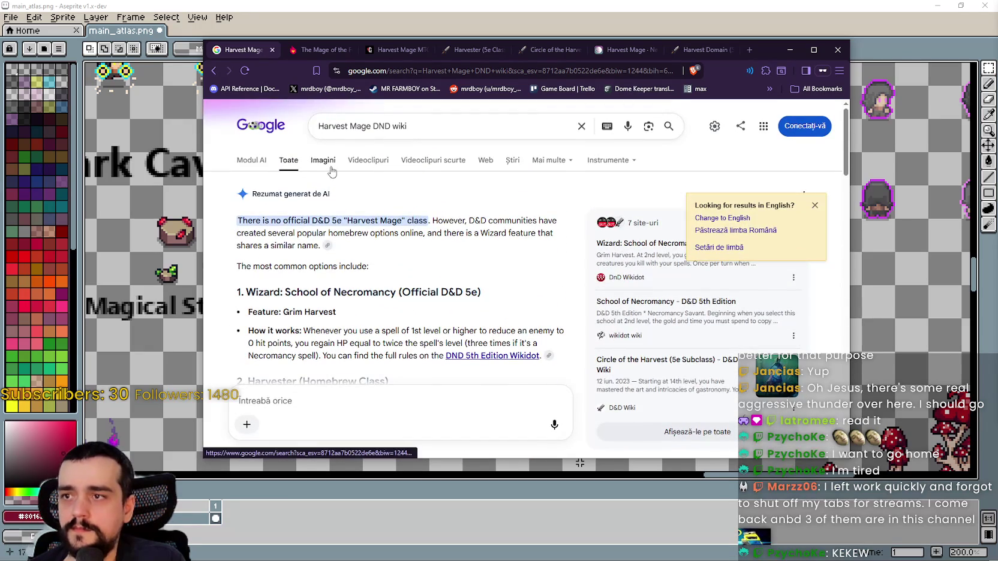
left_click(330, 168)
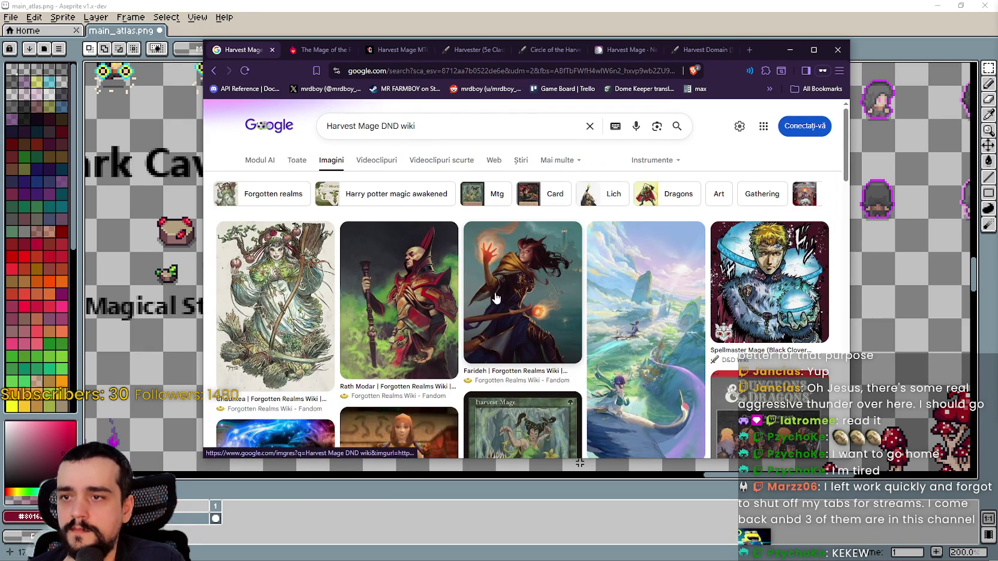
left_click(495, 297)
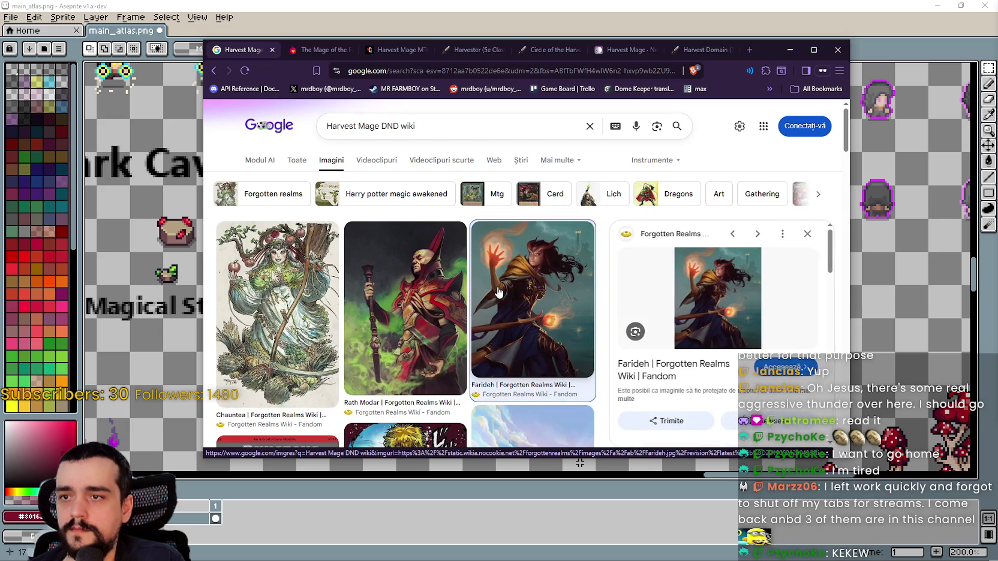
right_click(642, 368)
left_click(665, 376)
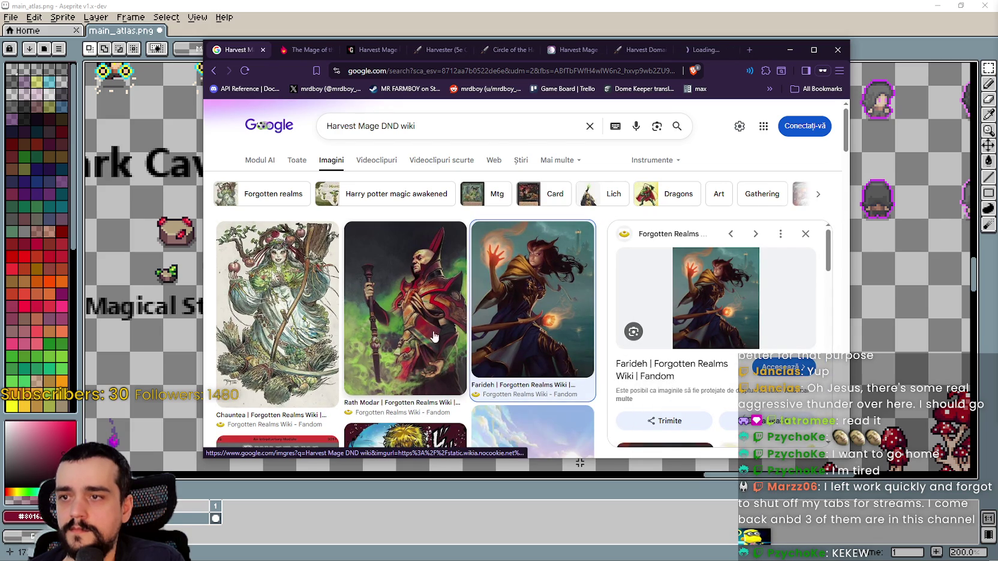
Open the Rath Modar, Chauntea and Cultivator (5e Class) pages in new tabs
left_click(409, 325)
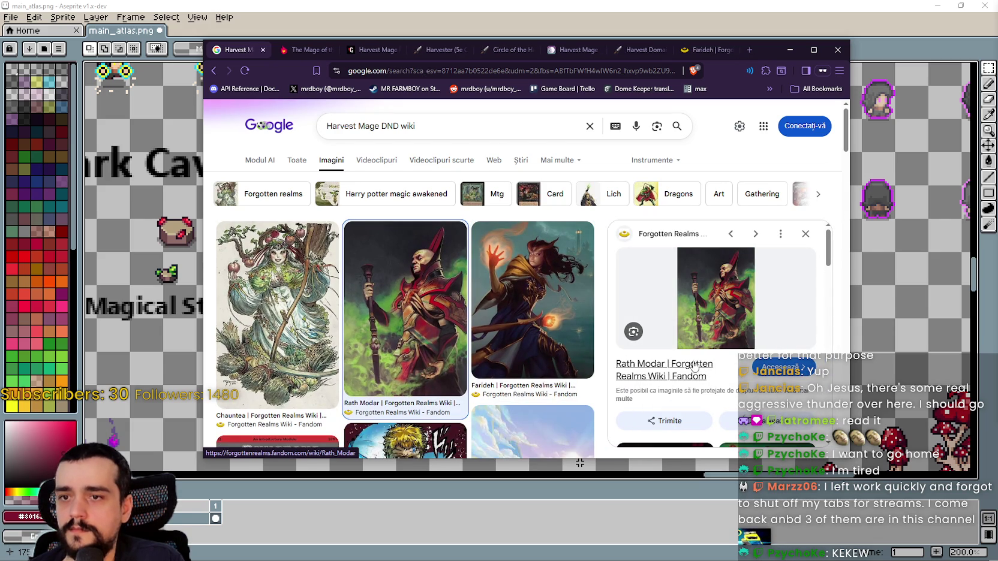
right_click(693, 383)
left_click(693, 382)
scroll(660, 360, "down", 1)
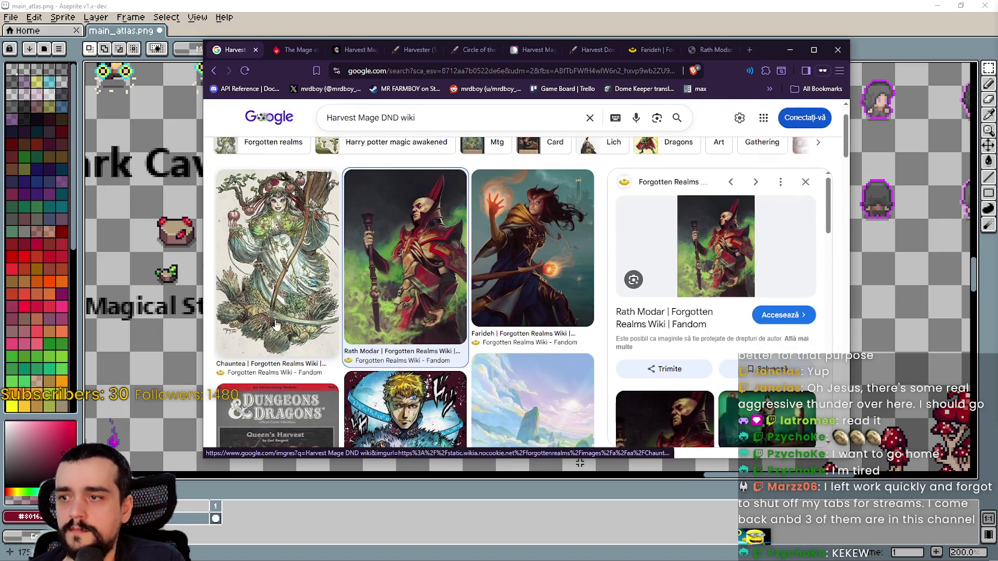
key("Left")
right_click(655, 363)
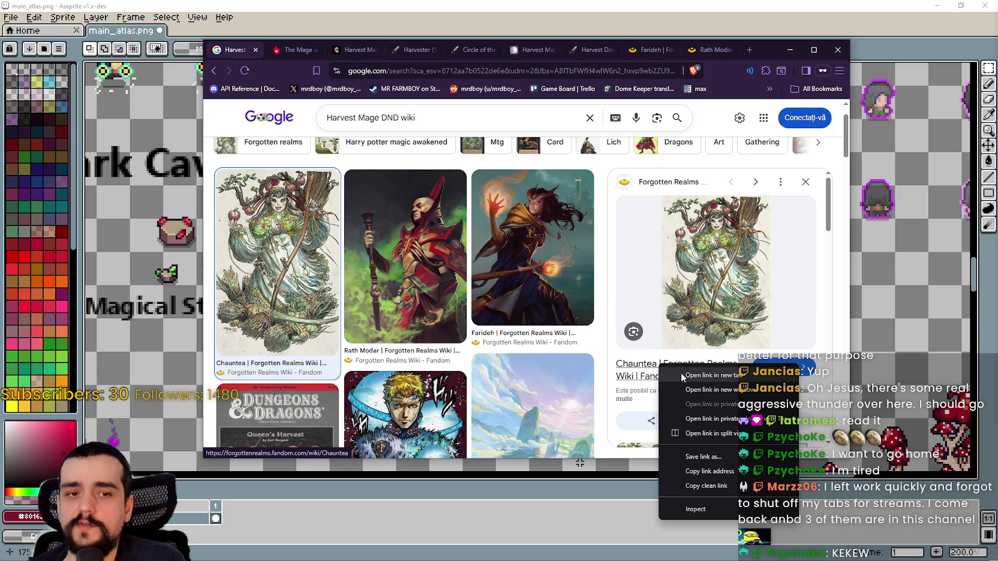
left_click(683, 375)
scroll(387, 334, "down", 3)
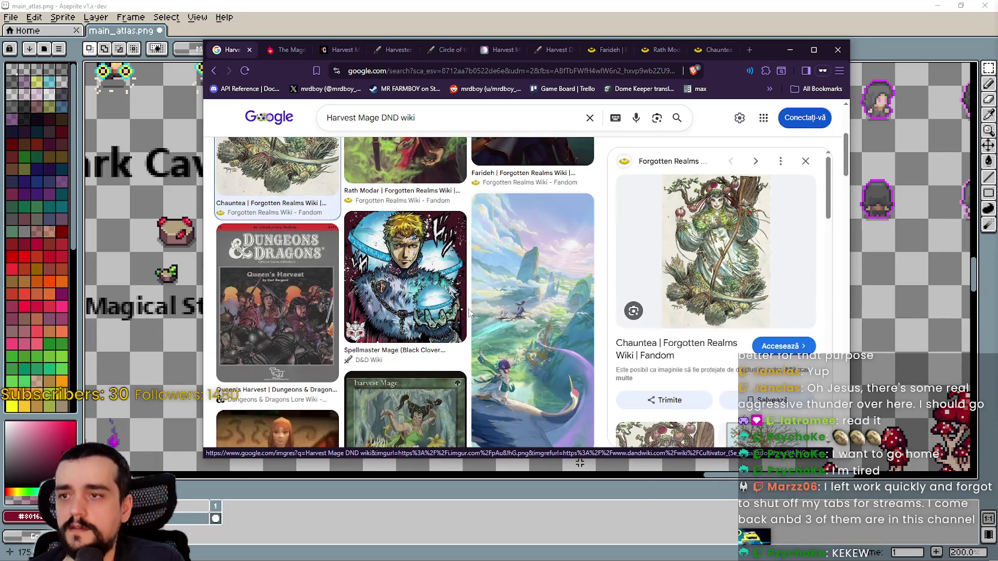
scroll(536, 318, "down", 1)
left_click(535, 313)
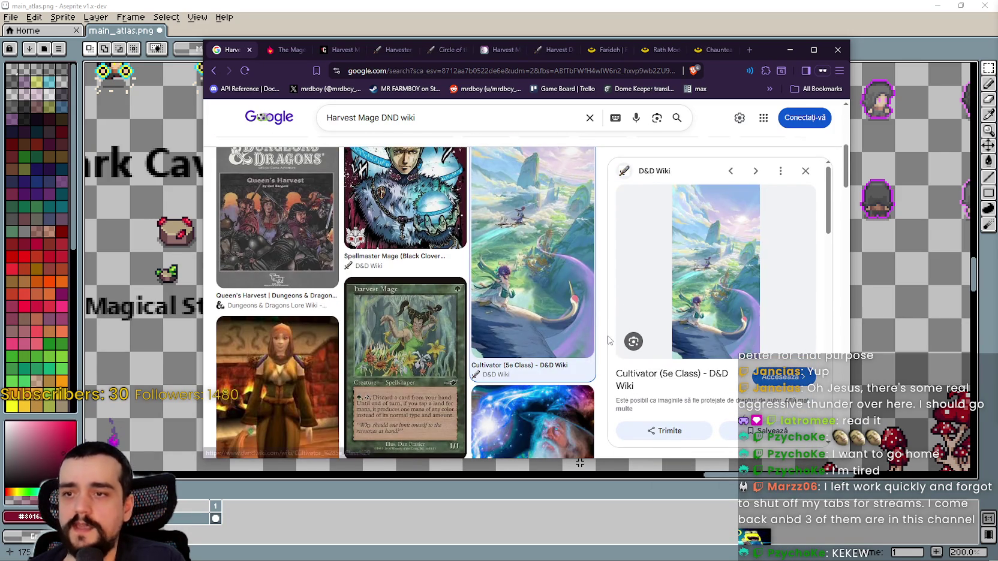
right_click(683, 382)
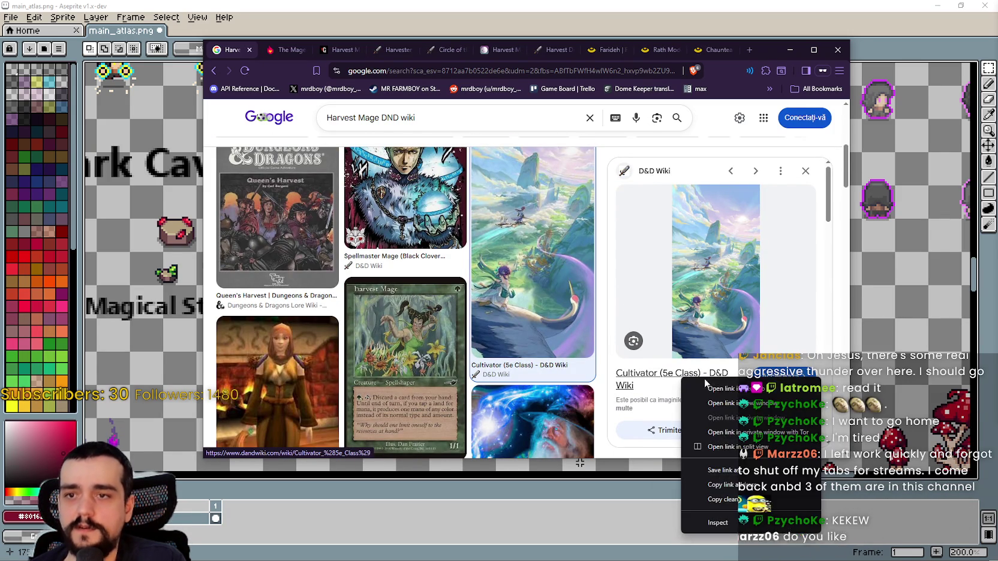
left_click(705, 387)
Open the Reddit Harvest King artwork post in a new tab
scroll(407, 330, "down", 2)
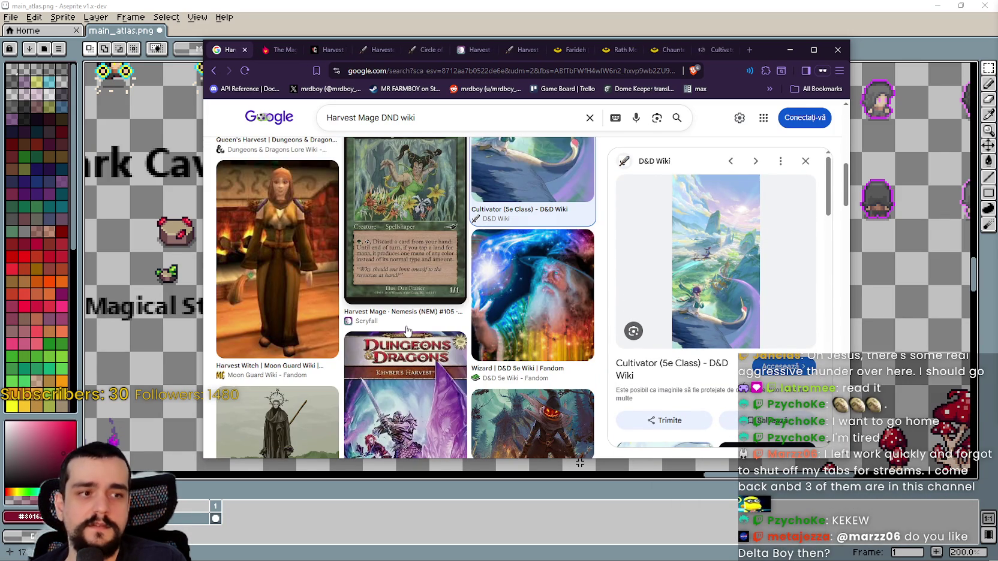
scroll(408, 330, "down", 2)
scroll(436, 328, "down", 1)
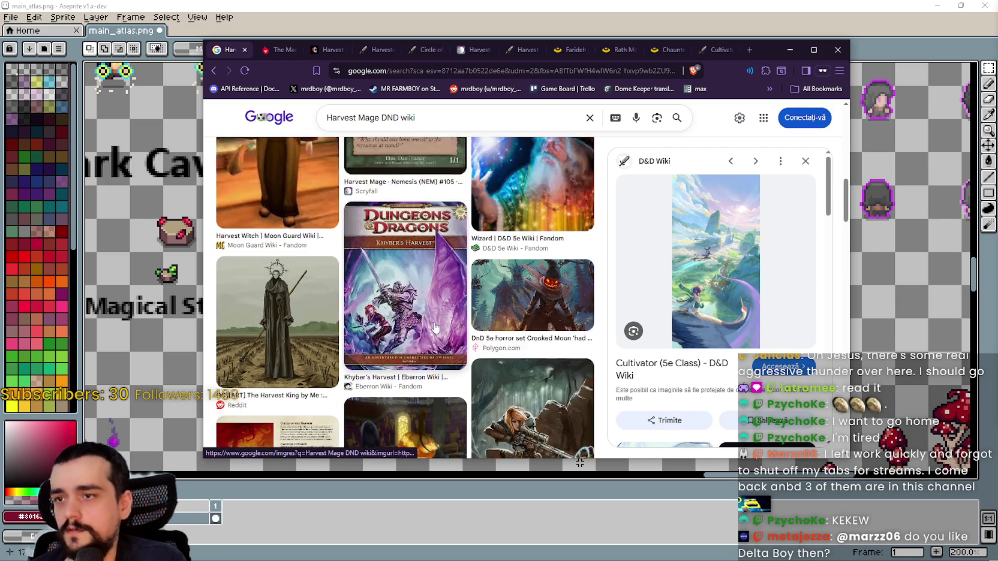
scroll(435, 328, "down", 1)
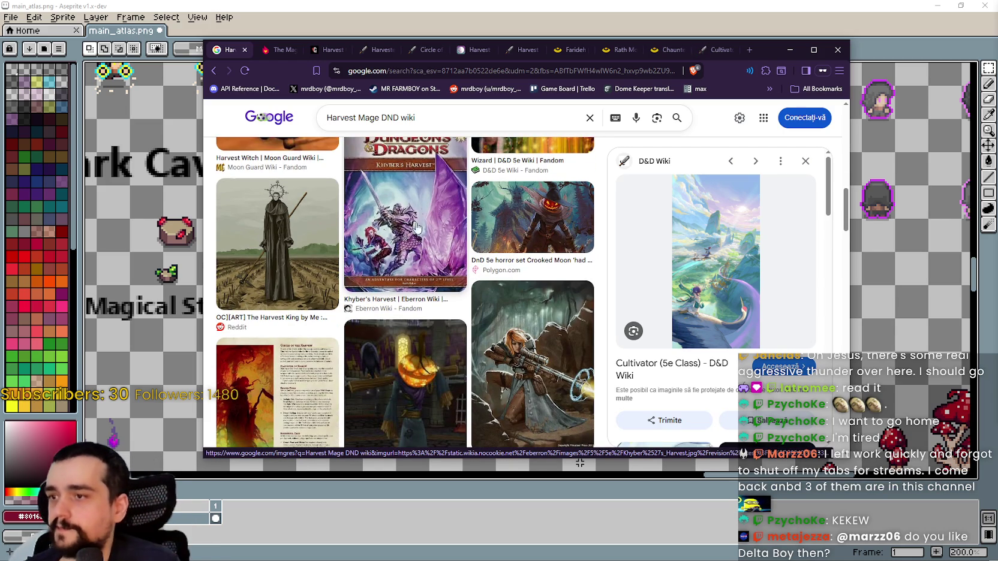
left_click(277, 258)
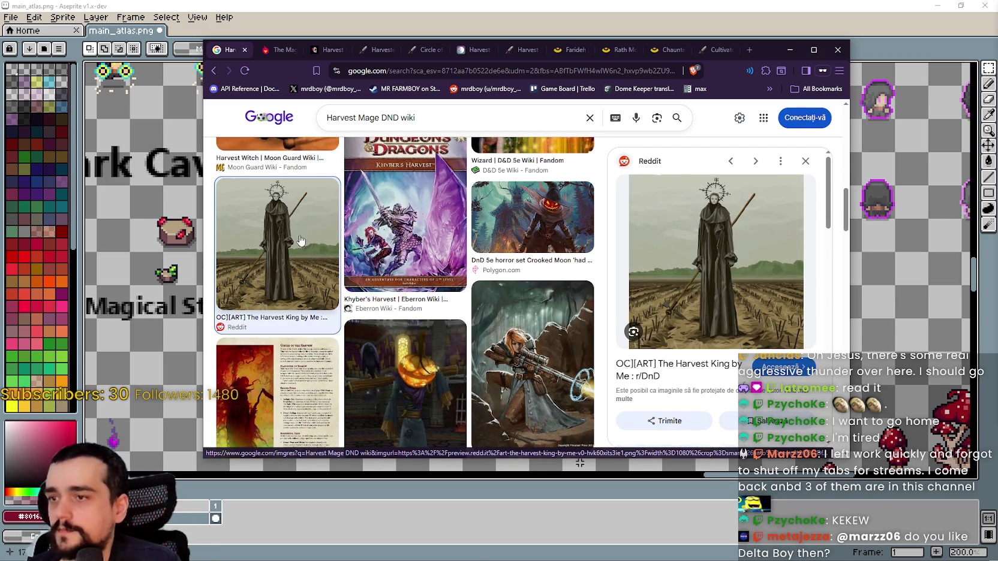
middle_click(711, 385)
Open the Mandrake result in a new tab, then leave the image results for another open tab
scroll(557, 332, "down", 2)
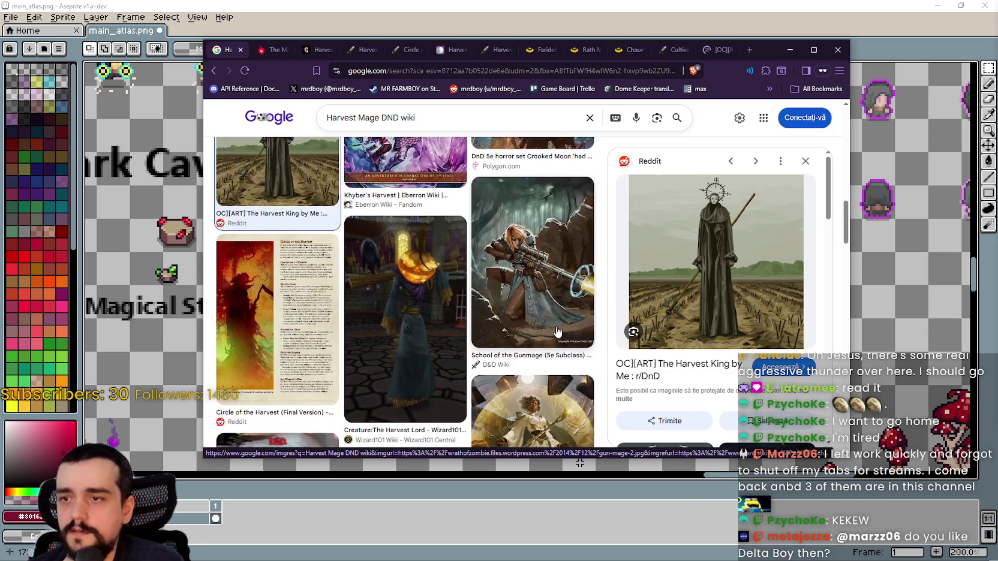
scroll(557, 332, "down", 6)
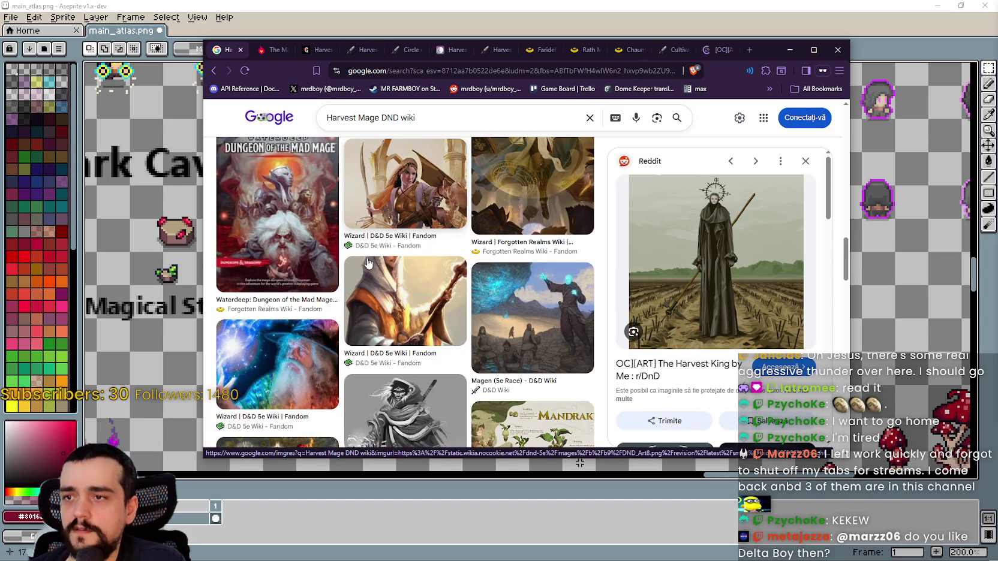
scroll(369, 264, "down", 3)
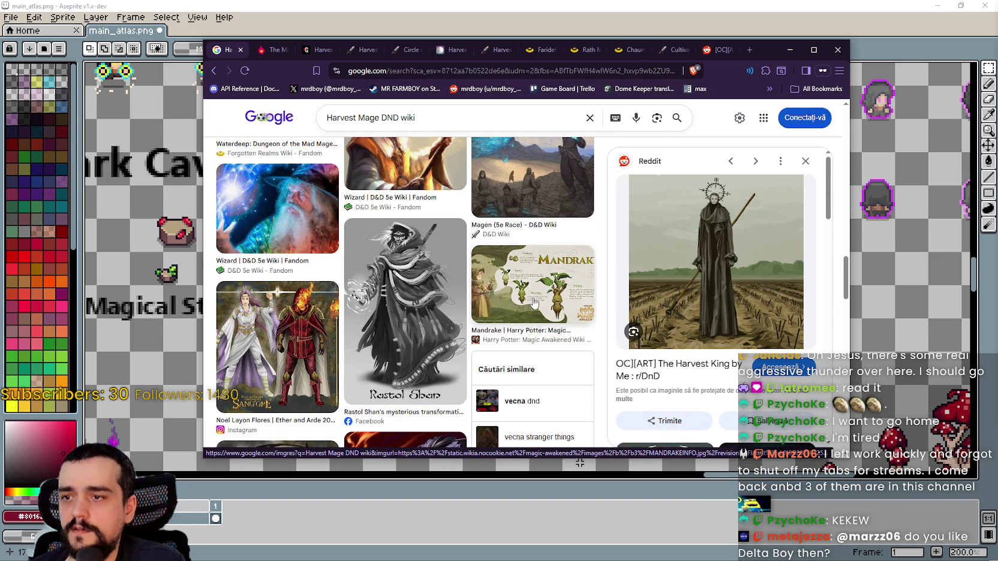
left_click(509, 300)
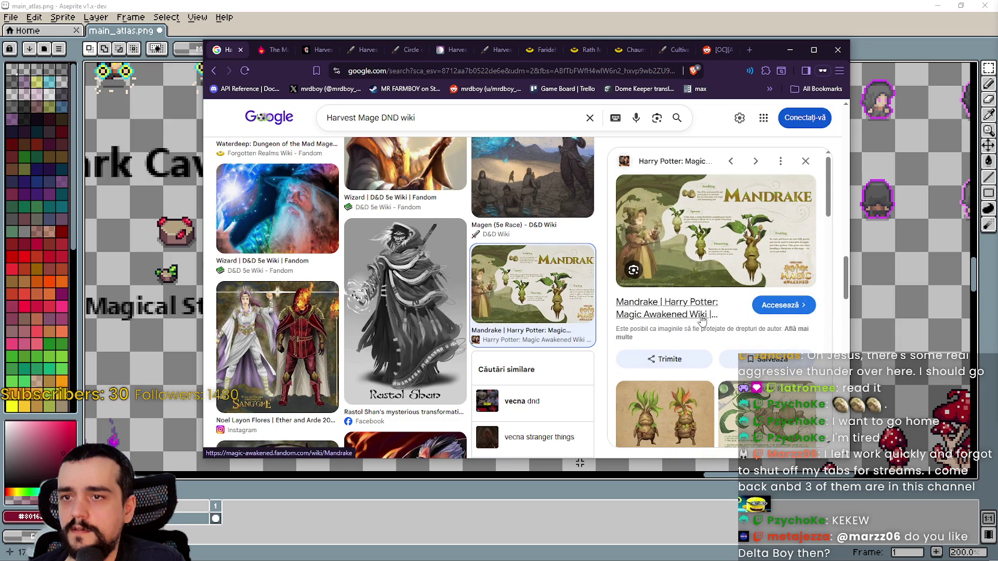
right_click(682, 306)
left_click(699, 313)
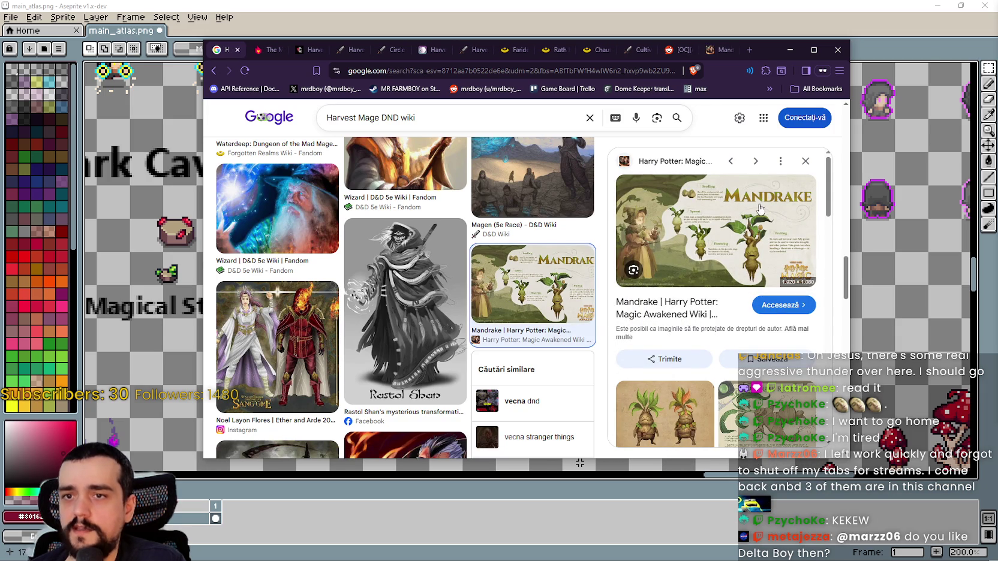
scroll(514, 290, "down", 1)
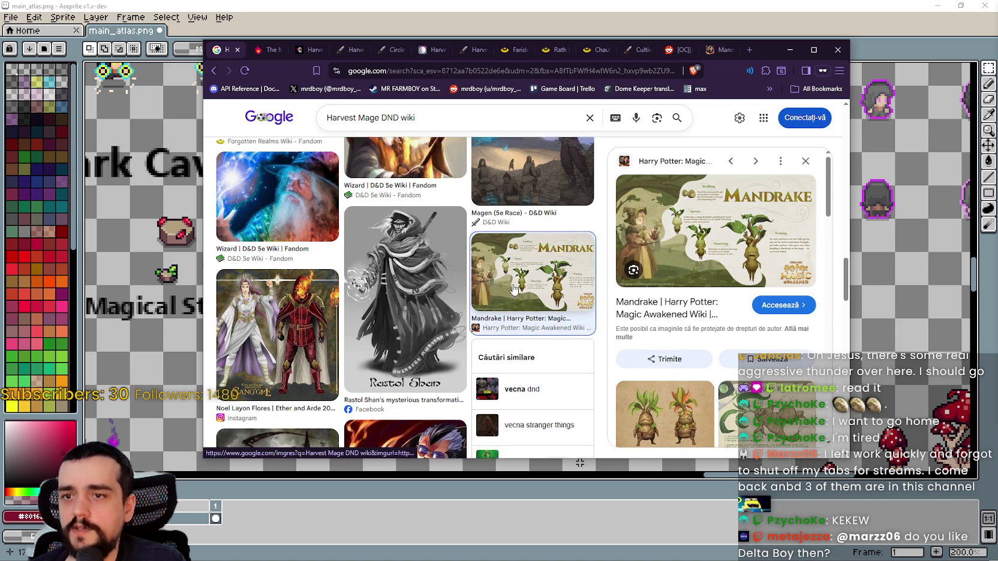
scroll(515, 289, "down", 2)
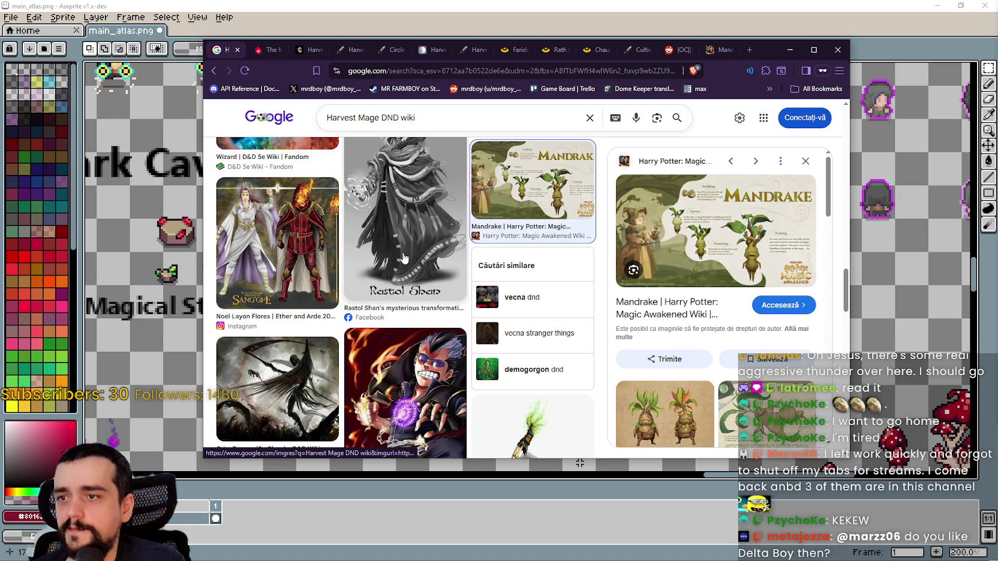
left_click(463, 49)
Read down through Farideh's article on the Forgotten Realms Wiki
left_click(503, 51)
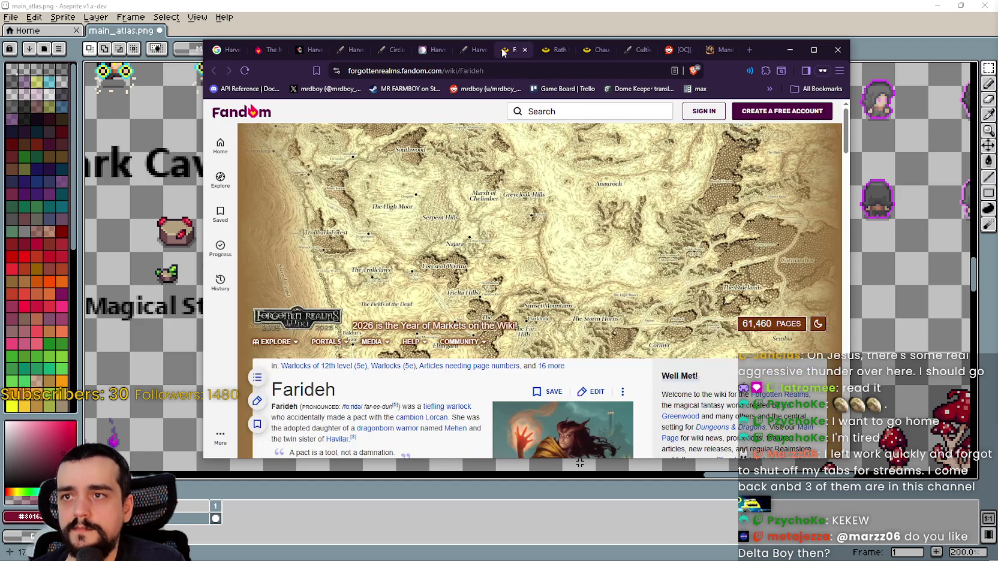
scroll(513, 220, "down", 3)
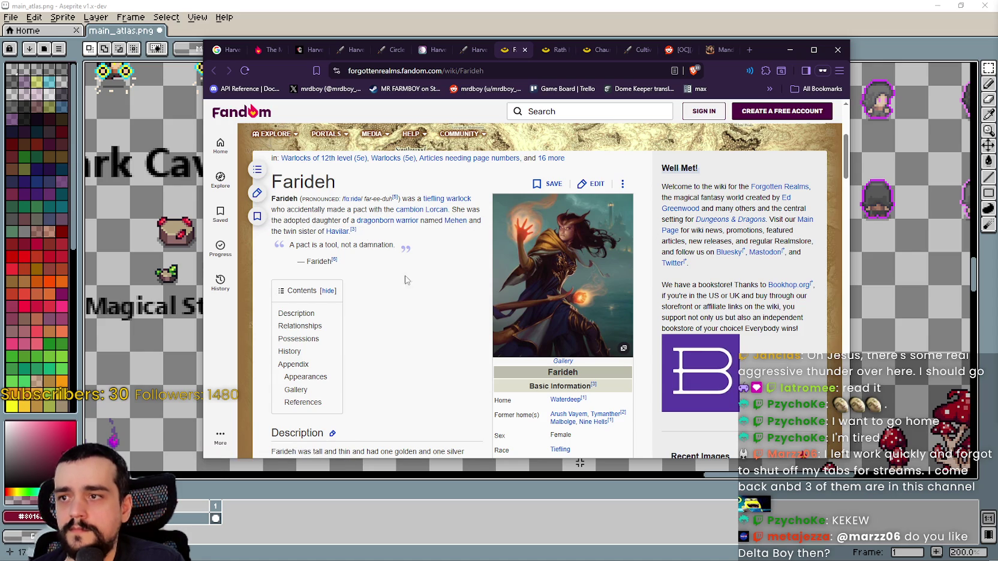
scroll(406, 280, "down", 6)
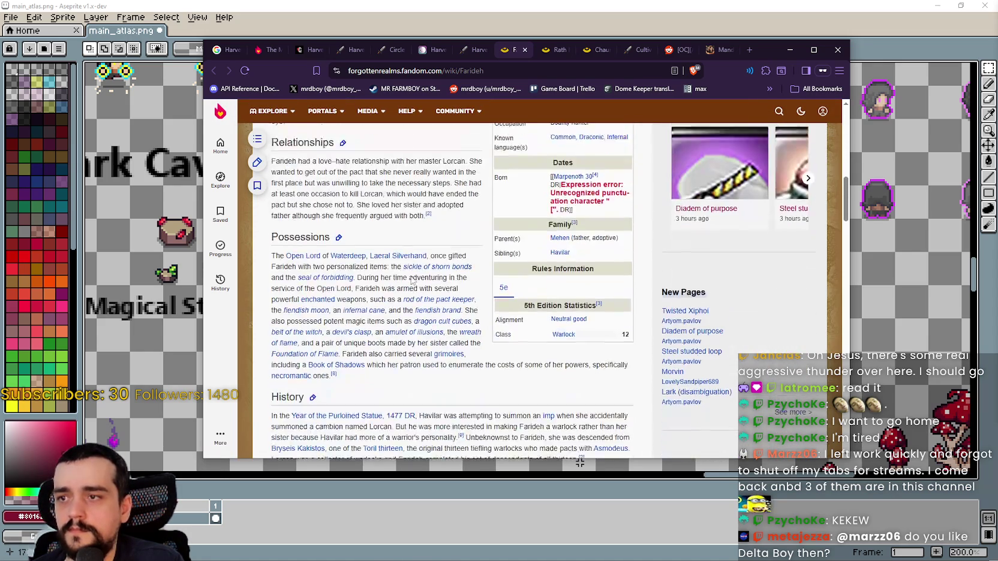
scroll(413, 281, "down", 3)
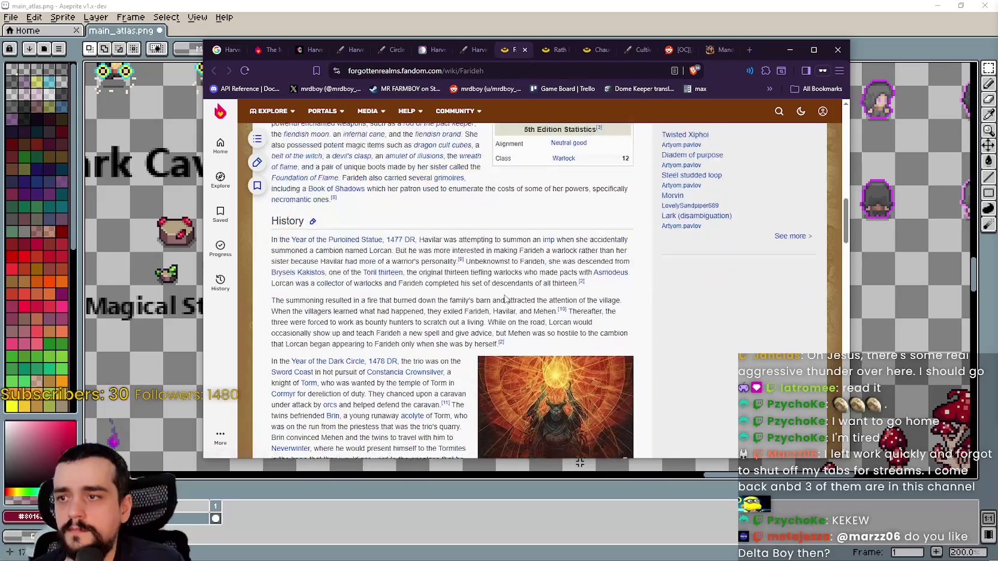
scroll(505, 298, "down", 1)
scroll(409, 265, "down", 4)
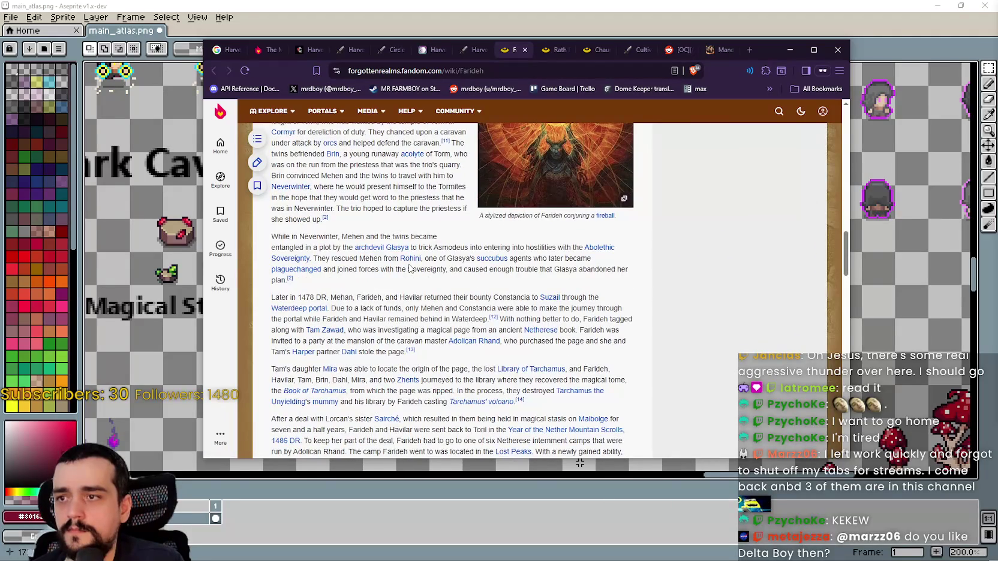
scroll(409, 268, "down", 4)
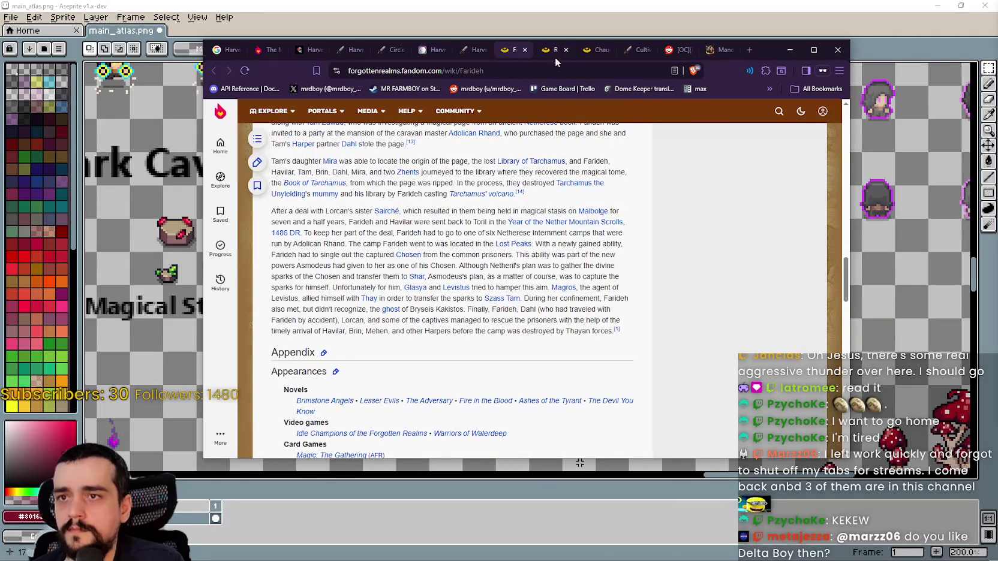
Switch to the Rath Modar article and read it down to the Appendix section
left_click(551, 50)
scroll(384, 368, "down", 5)
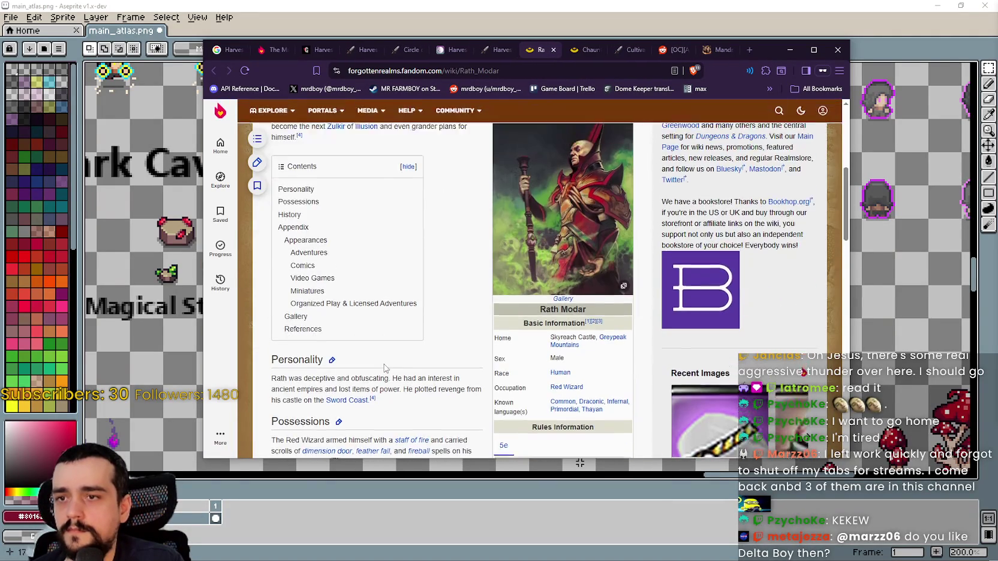
scroll(384, 367, "up", 3)
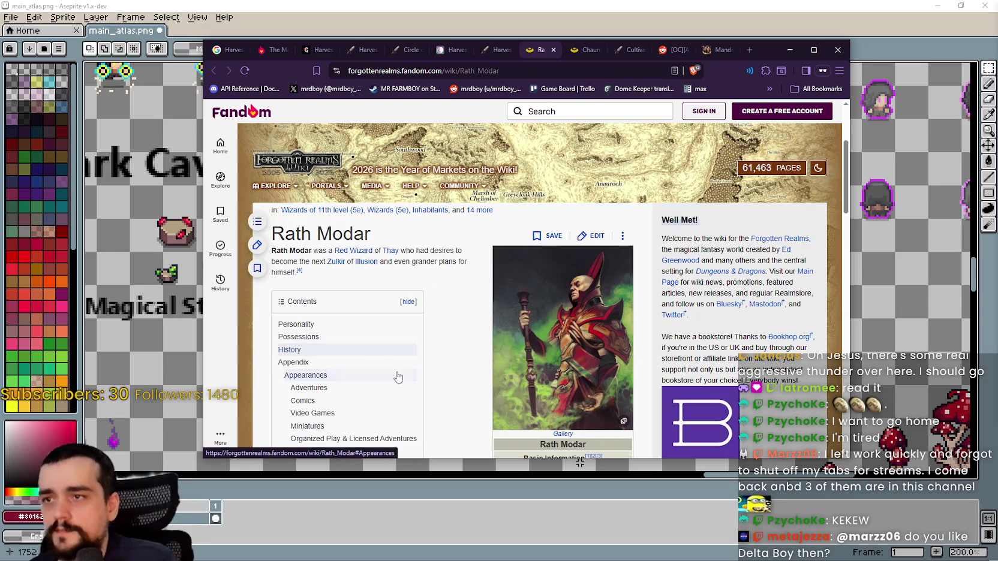
scroll(450, 348, "down", 2)
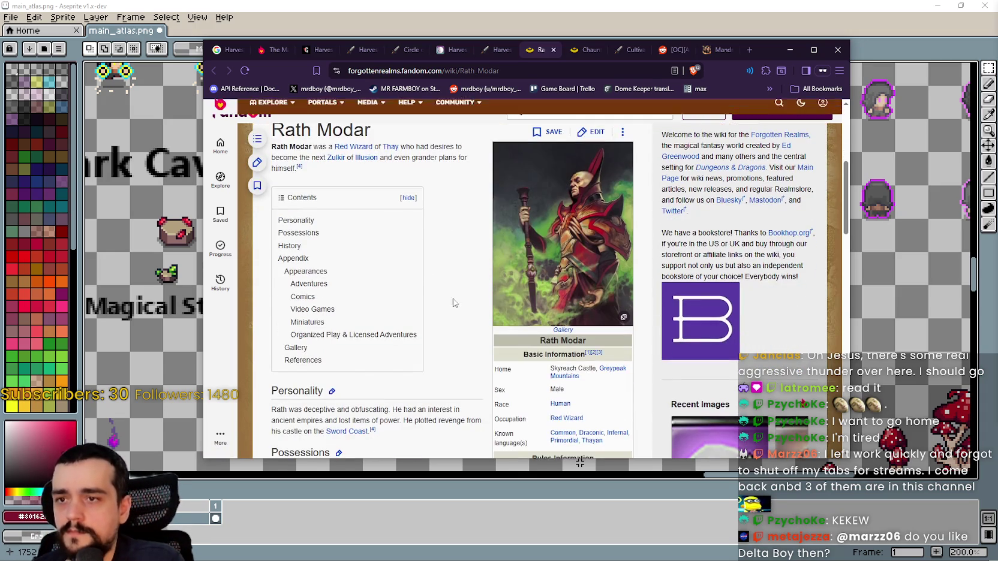
scroll(456, 336, "down", 3)
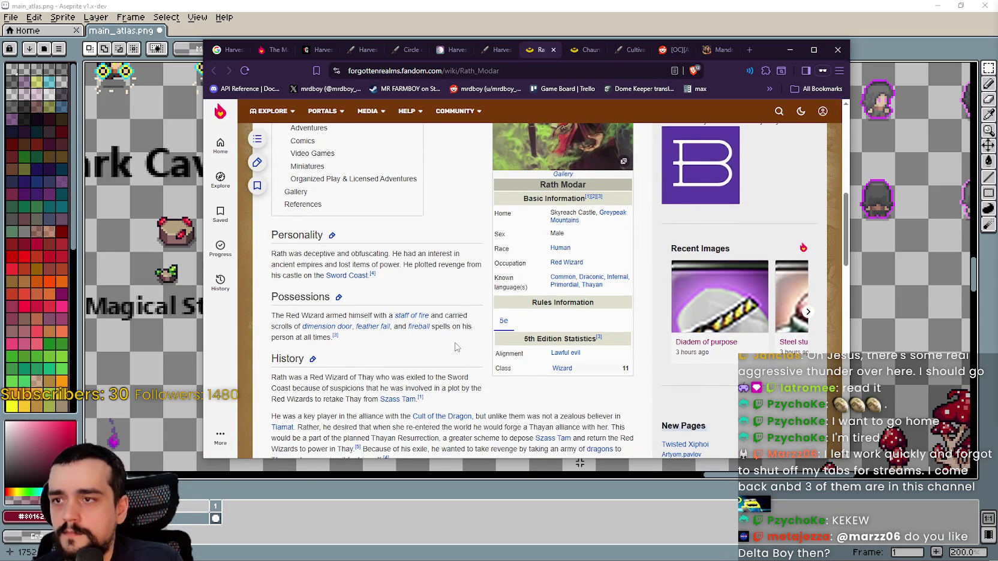
scroll(456, 347, "down", 2)
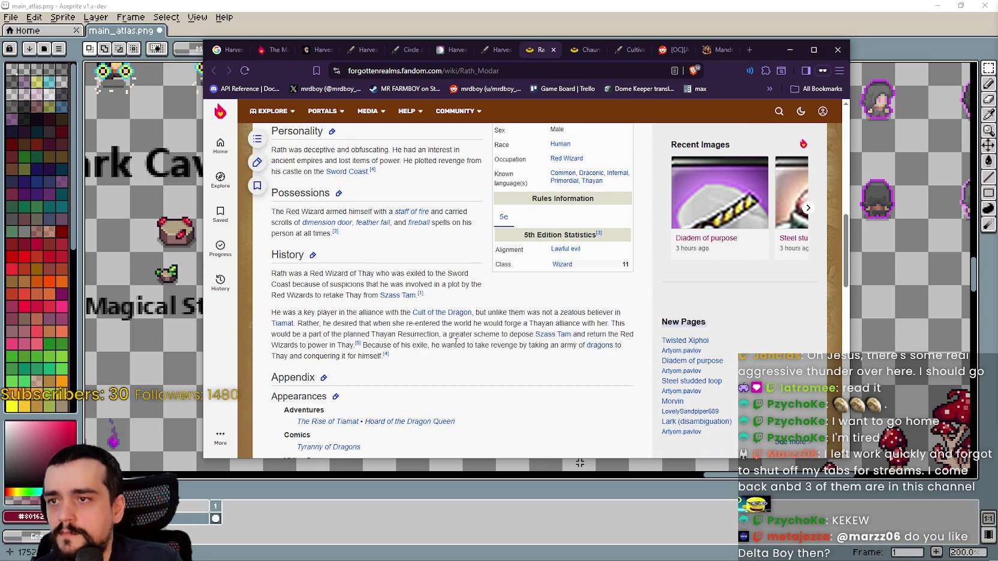
scroll(456, 343, "down", 3)
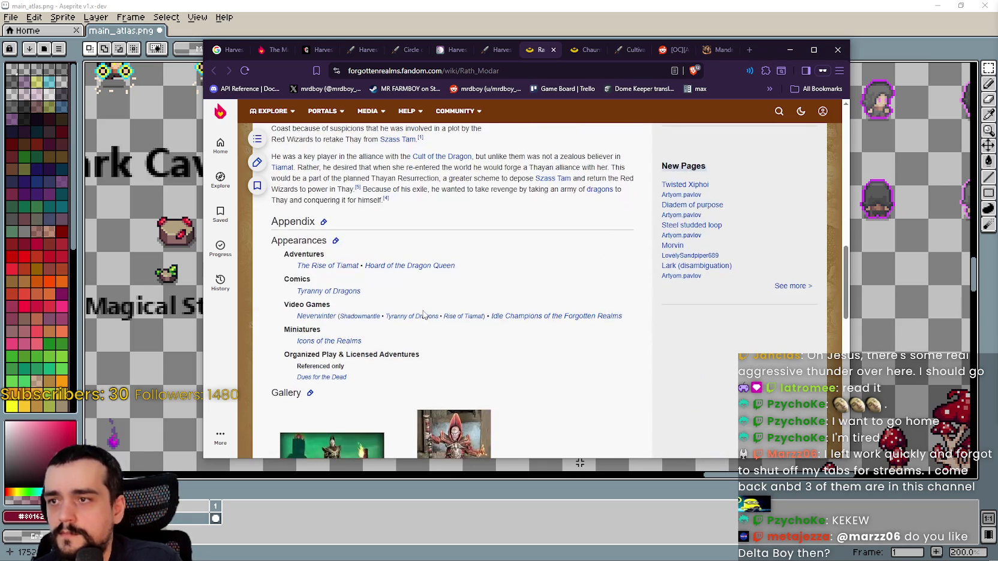
In the Chauntea article, highlight intro phrases: all things agrarian, Earthmother, deity of agriculture, and the quote
left_click(553, 50)
scroll(428, 359, "down", 3)
scroll(427, 353, "down", 1)
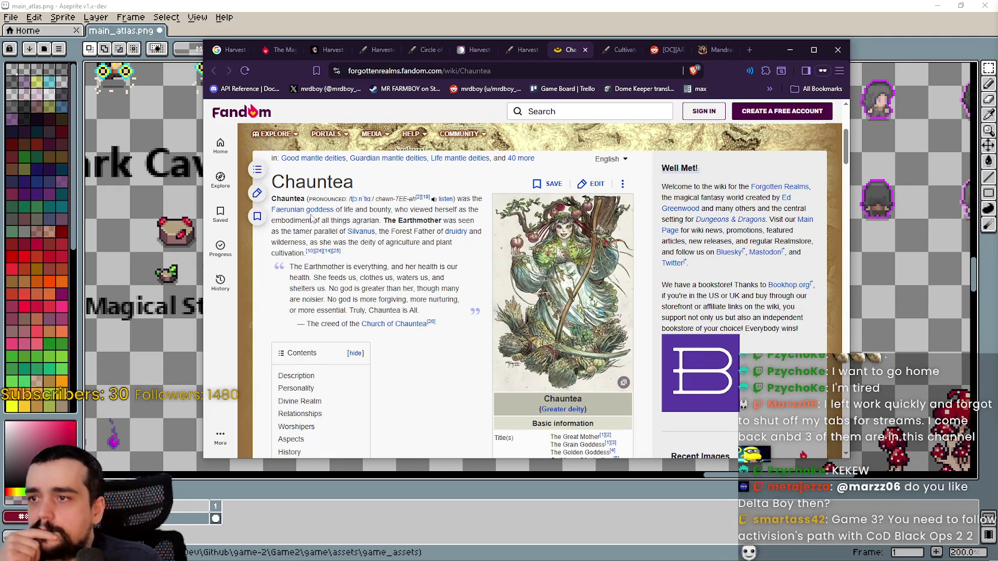
left_click_drag(381, 209, 474, 210)
left_click_drag(293, 220, 377, 221)
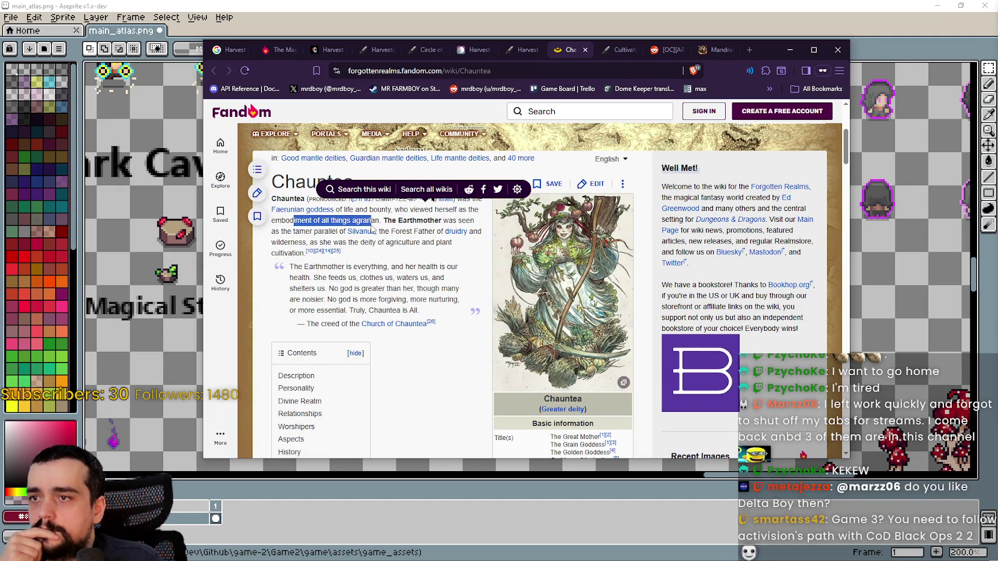
double_click(366, 220)
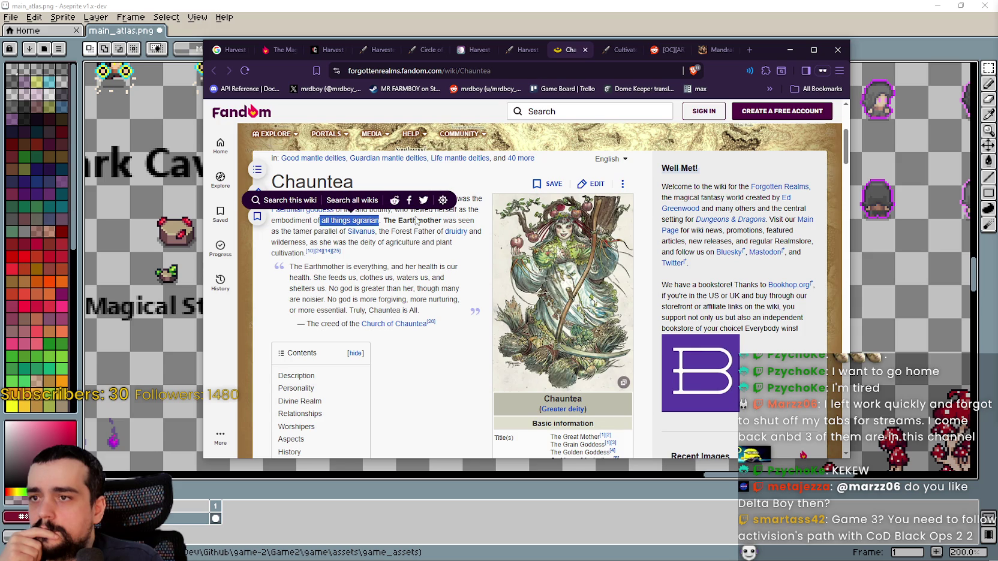
double_click(434, 220)
left_click_drag(434, 220, 444, 220)
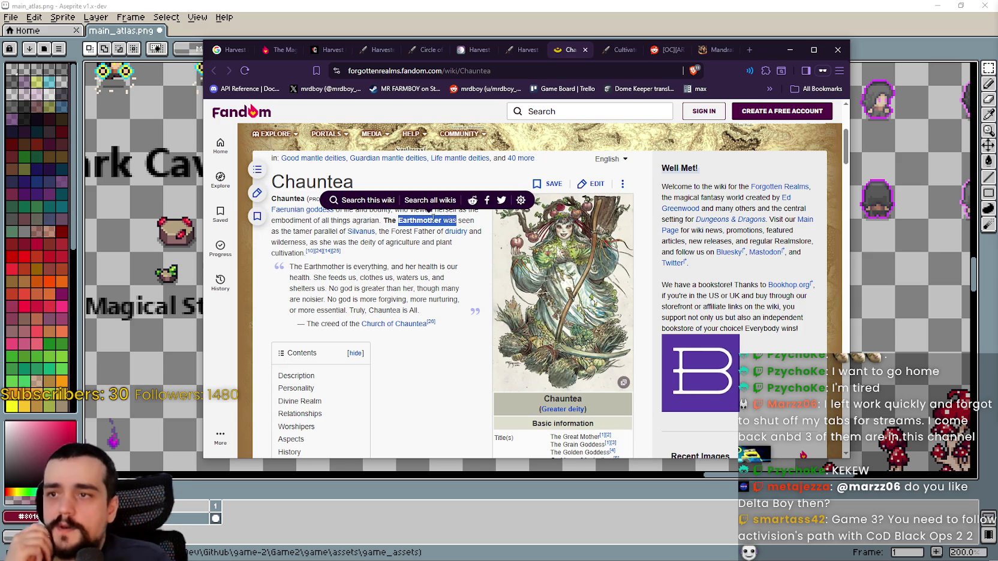
left_click(315, 231)
double_click(316, 231)
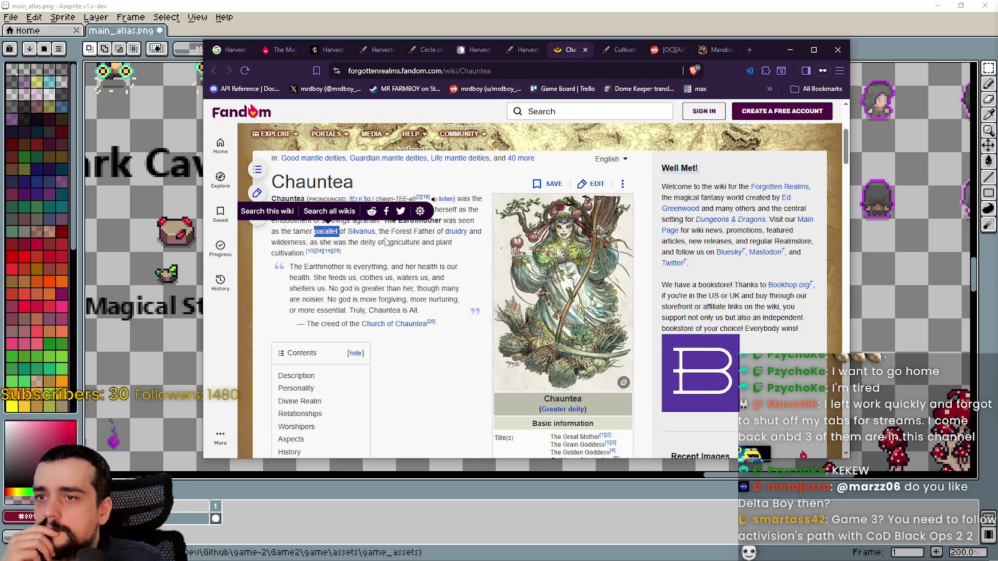
left_click_drag(393, 232, 444, 232)
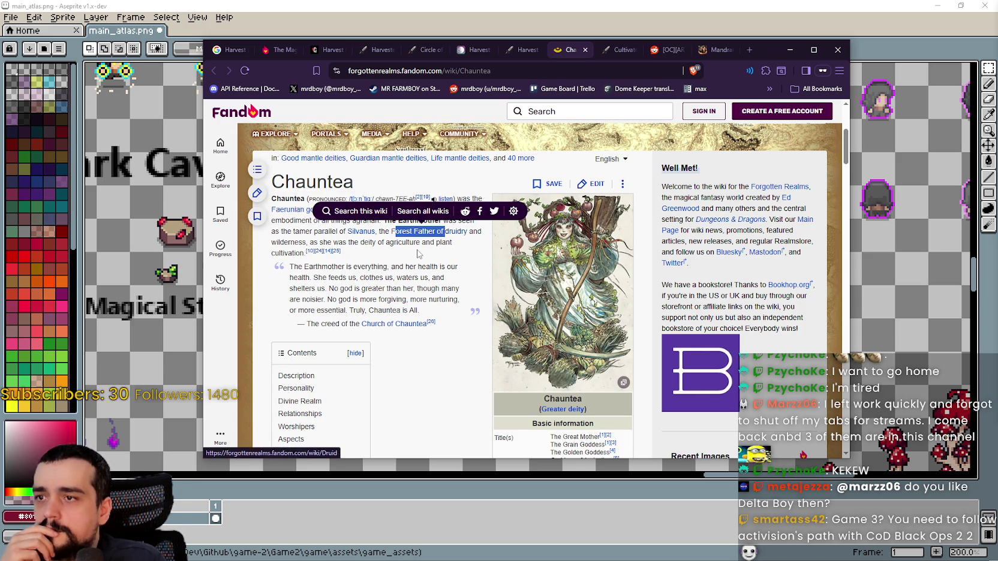
left_click(345, 244)
left_click_drag(305, 244, 426, 243)
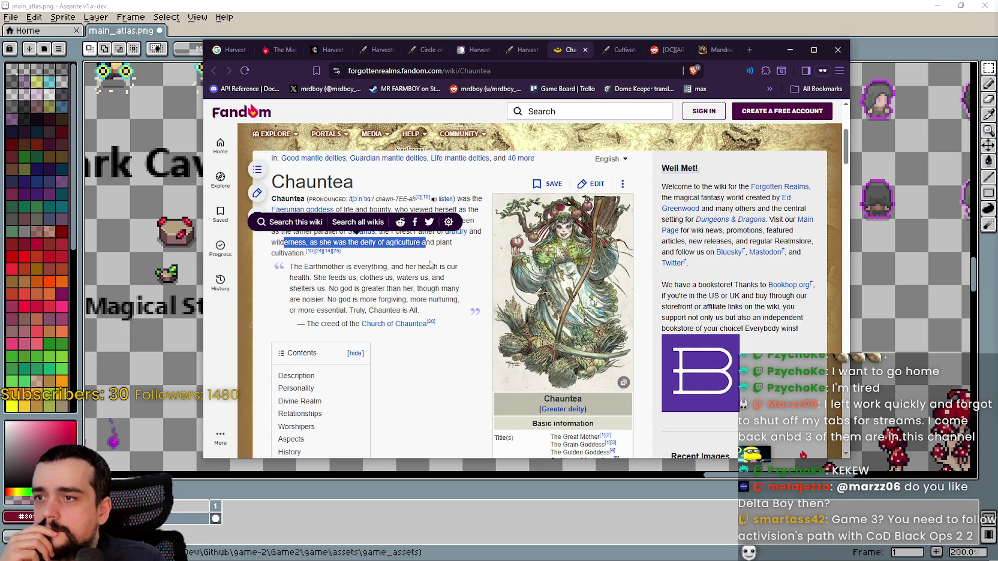
mouse_move(309, 267)
left_mouse_down()
mouse_move(403, 291)
mouse_move(424, 288)
mouse_move(438, 268)
mouse_move(433, 307)
left_mouse_up()
Scroll the Chauntea article down to its References, then switch to the Cultivator class page
scroll(432, 306, "down", 5)
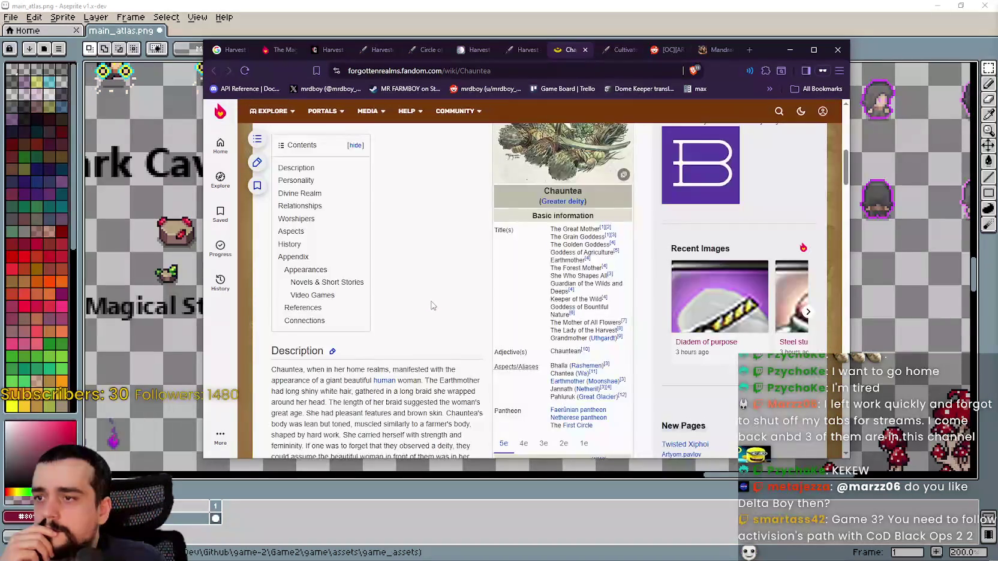
scroll(432, 303, "down", 10)
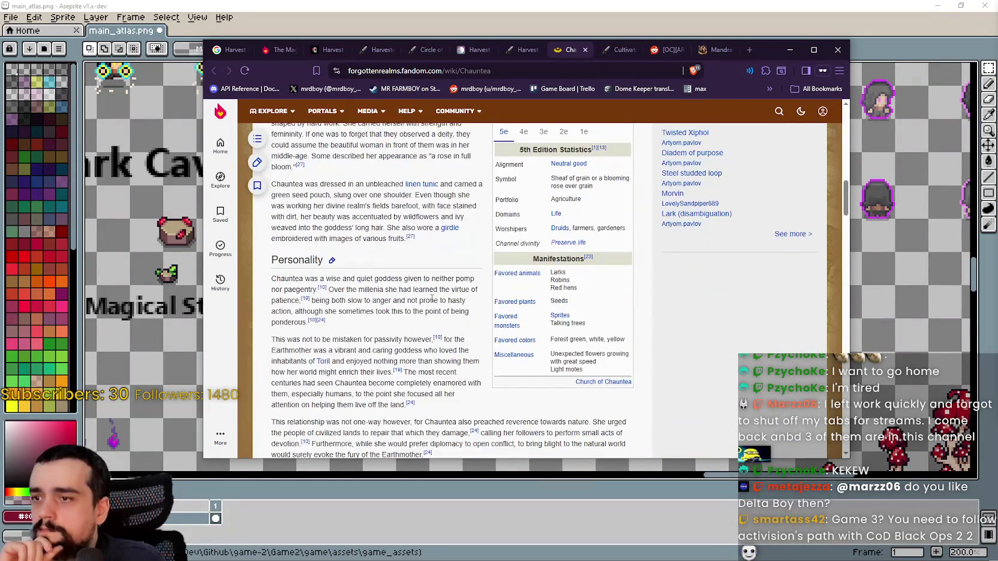
scroll(432, 296, "down", 4)
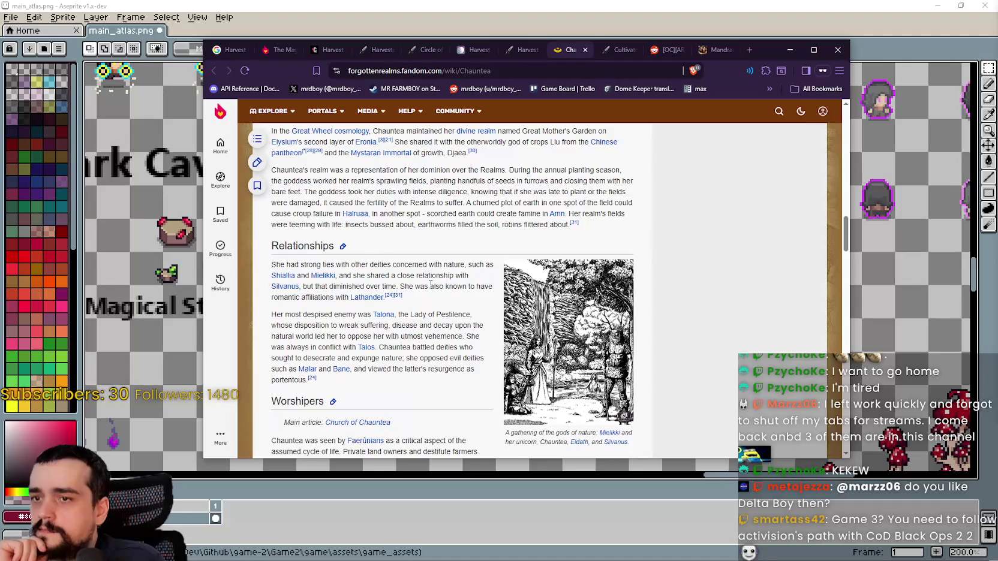
scroll(430, 284, "down", 3)
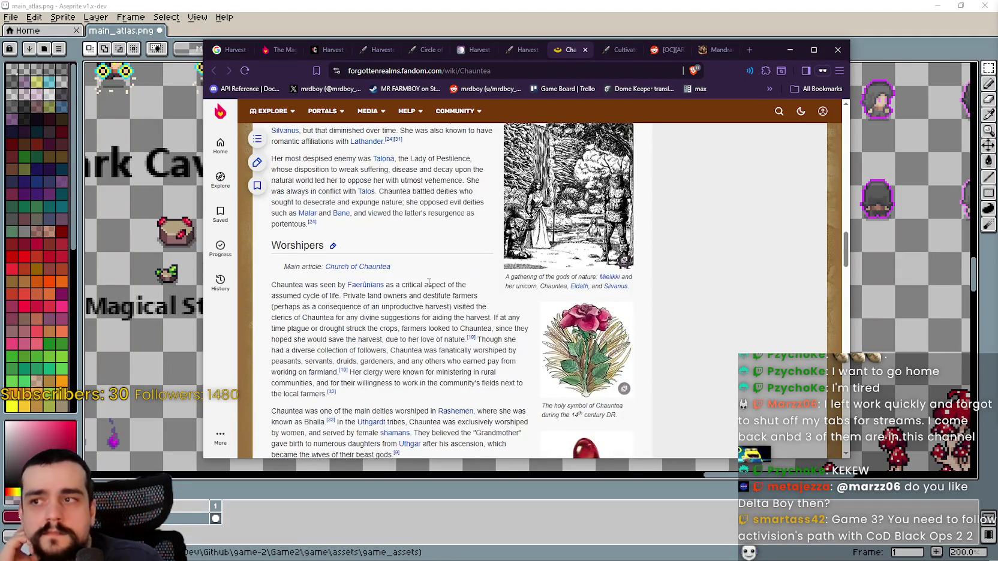
scroll(428, 285, "down", 3)
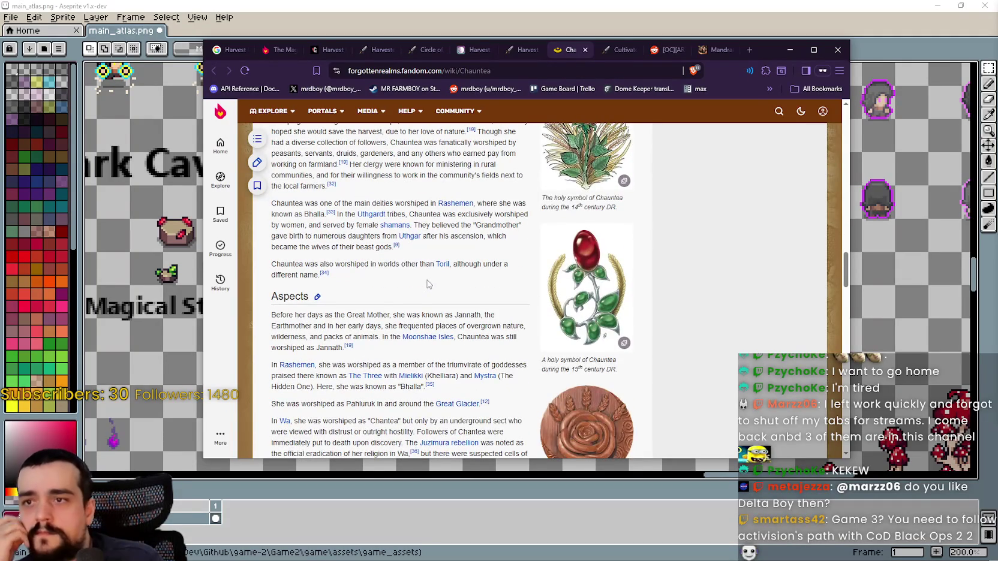
scroll(427, 282, "up", 2)
scroll(428, 282, "down", 2)
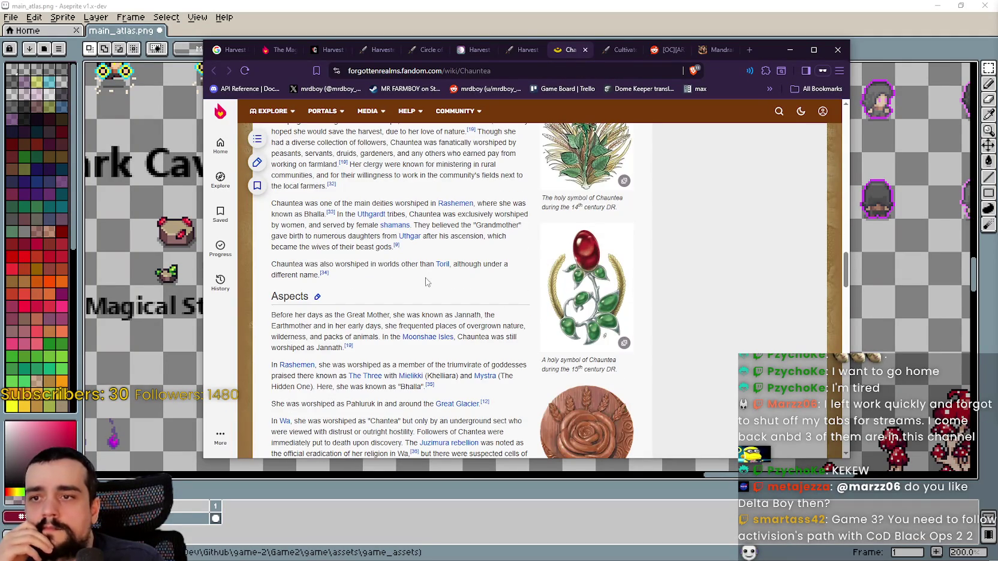
scroll(420, 315, "down", 2)
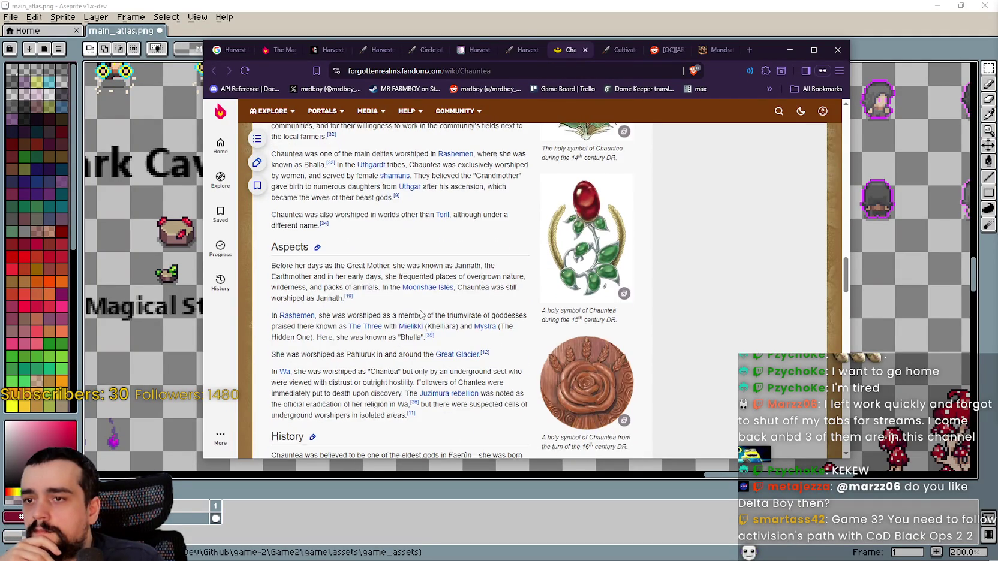
scroll(408, 289, "down", 1)
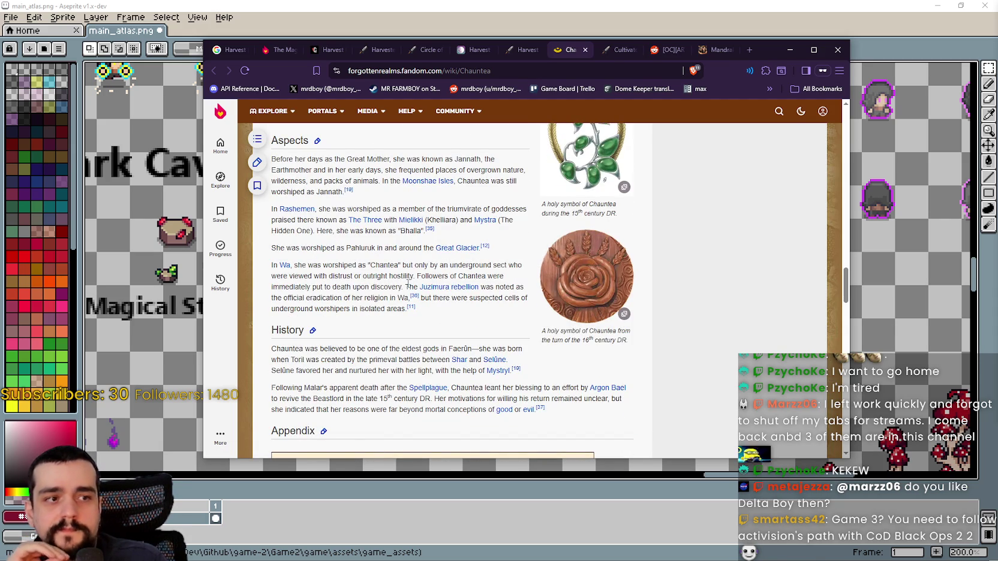
scroll(409, 283, "down", 2)
scroll(409, 283, "down", 5)
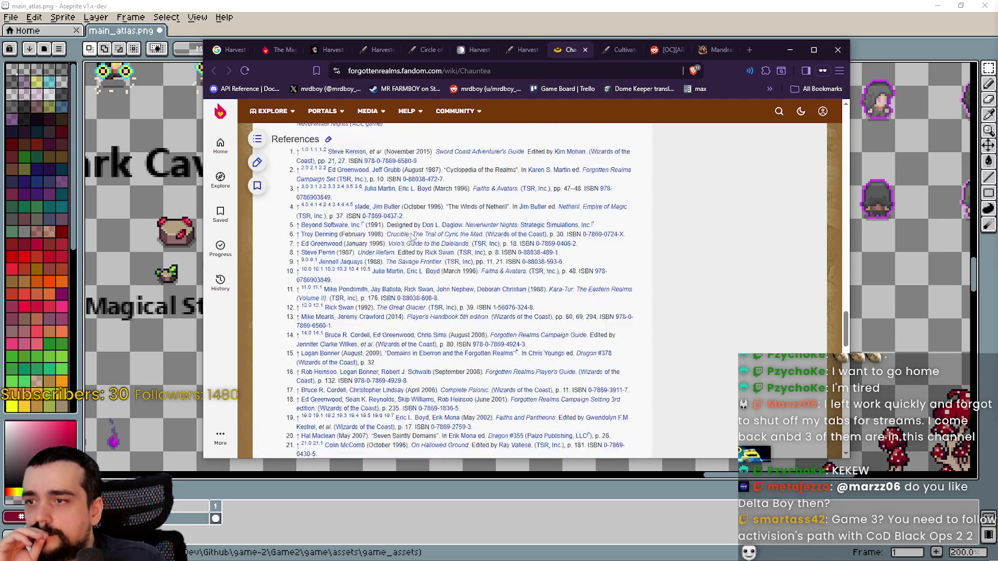
left_click(621, 49)
scroll(487, 203, "down", 3)
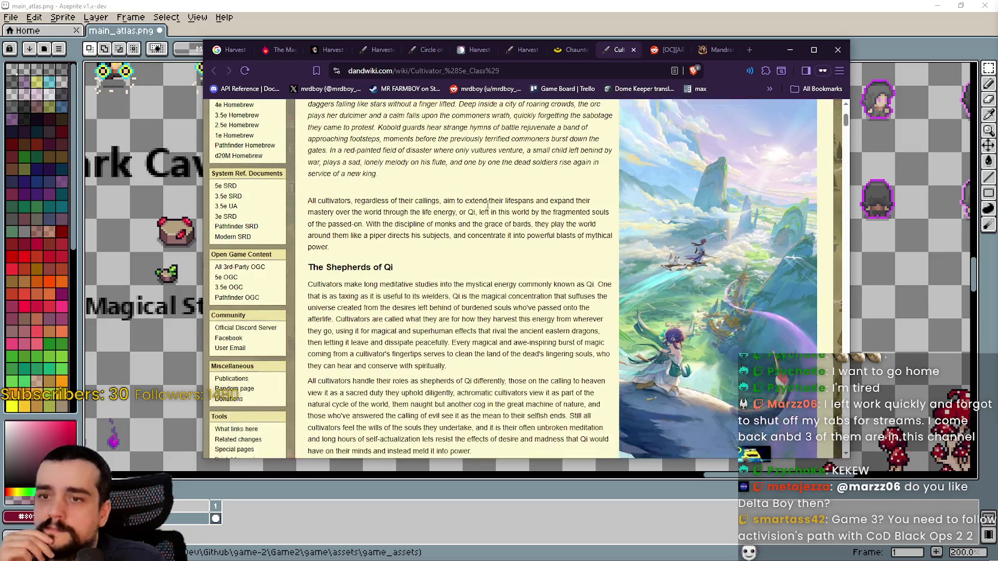
scroll(486, 204, "down", 1)
scroll(487, 206, "up", 4)
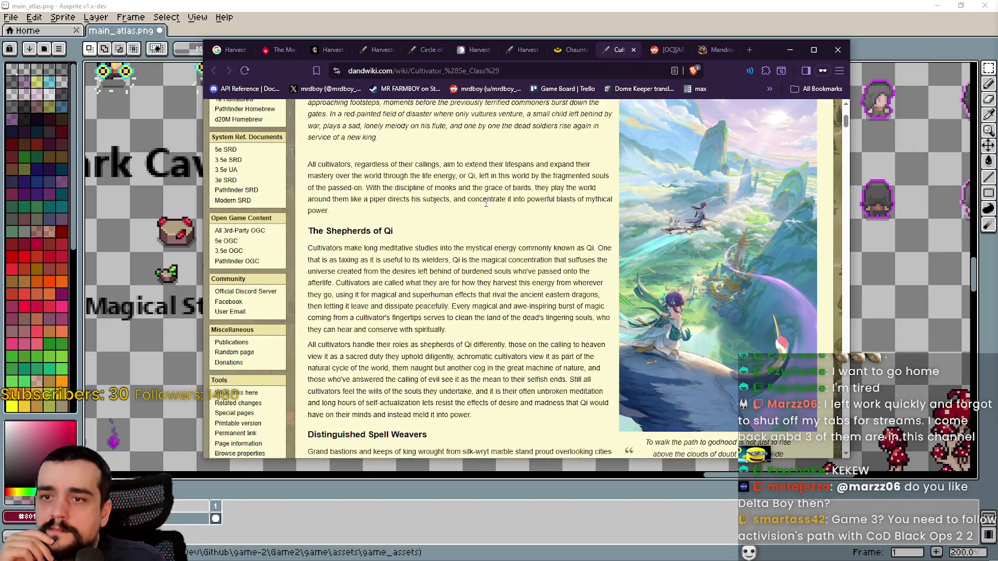
mouse_move(414, 236)
left_mouse_down()
mouse_move(541, 237)
mouse_move(479, 263)
mouse_move(534, 300)
mouse_move(522, 319)
left_mouse_up()
scroll(522, 318, "down", 3)
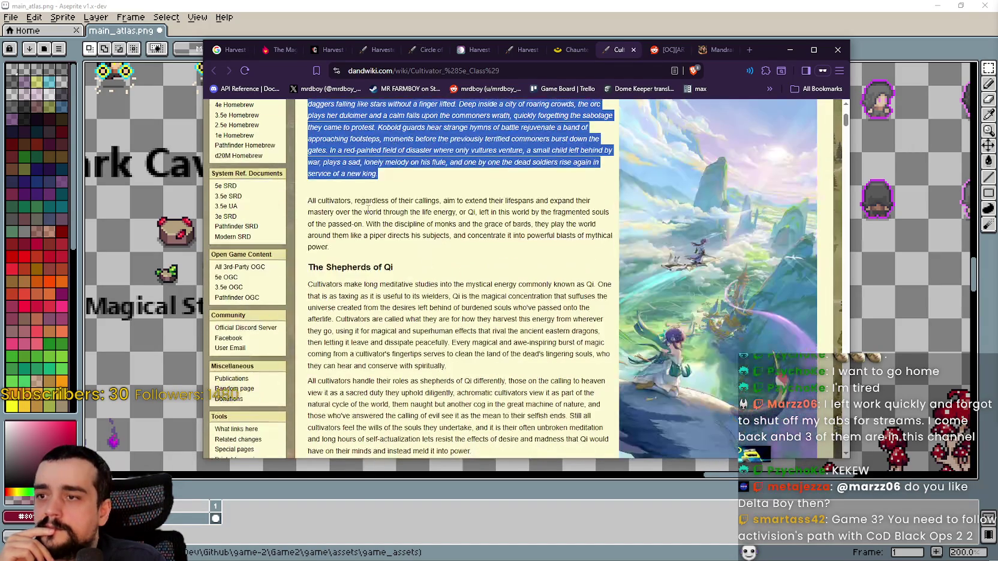
mouse_move(341, 200)
left_mouse_down()
mouse_move(355, 226)
mouse_move(354, 203)
mouse_move(428, 211)
mouse_move(426, 202)
mouse_move(315, 201)
mouse_move(490, 202)
mouse_move(313, 200)
mouse_move(583, 199)
left_mouse_up()
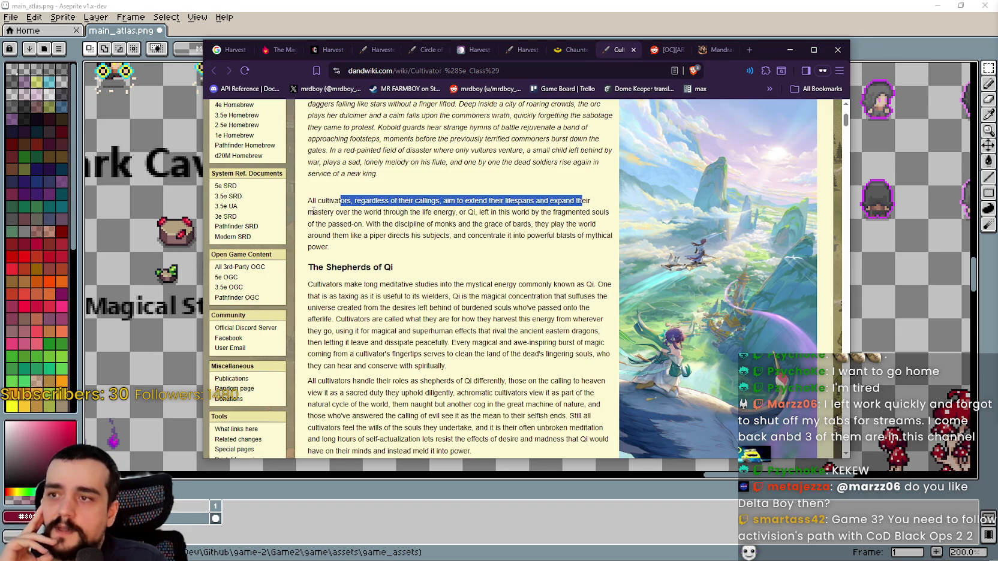
mouse_move(327, 212)
left_mouse_down()
mouse_move(438, 213)
mouse_move(456, 223)
left_mouse_up()
left_click(404, 212)
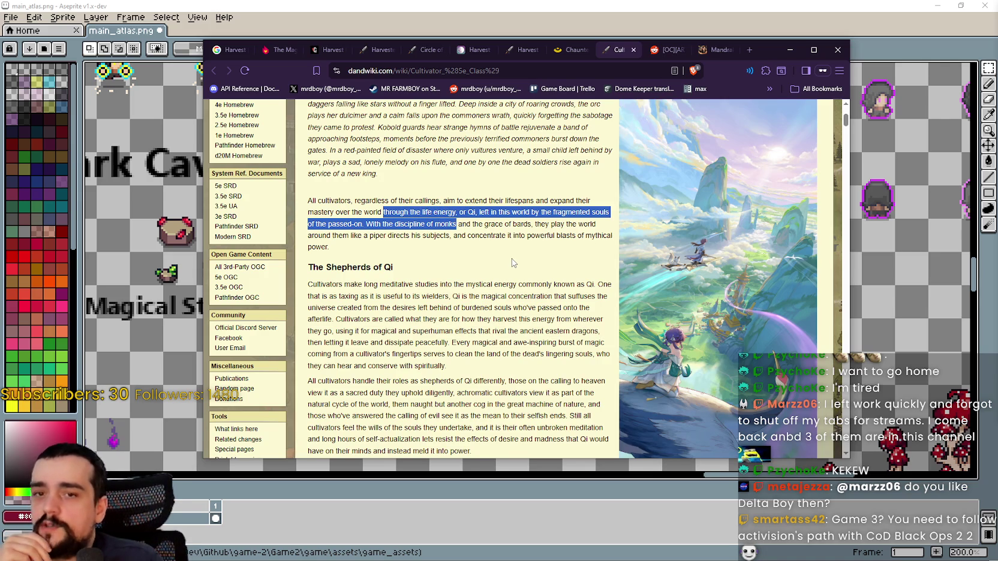
left_click(467, 249)
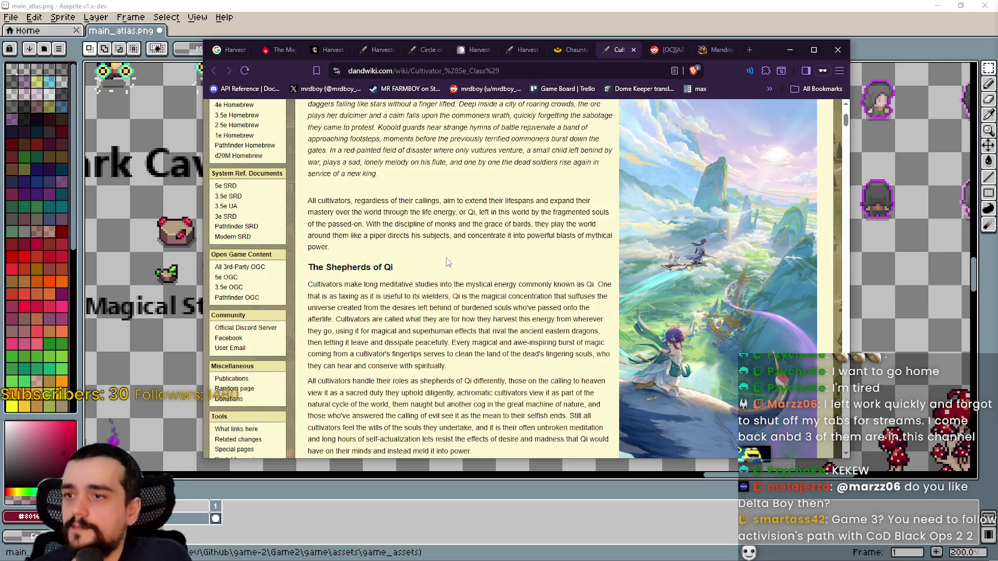
scroll(441, 252, "down", 1)
scroll(395, 223, "down", 1)
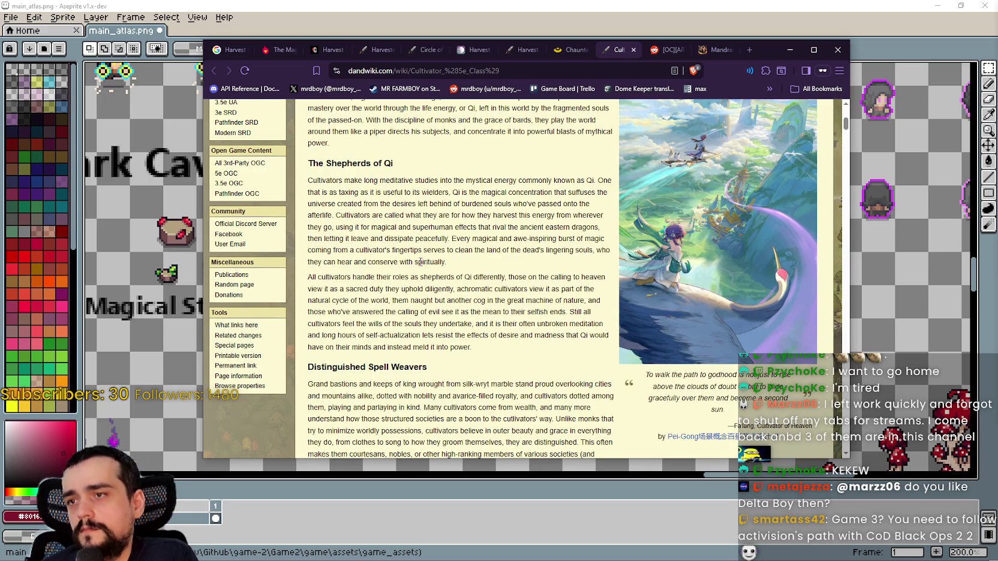
scroll(369, 216, "down", 2)
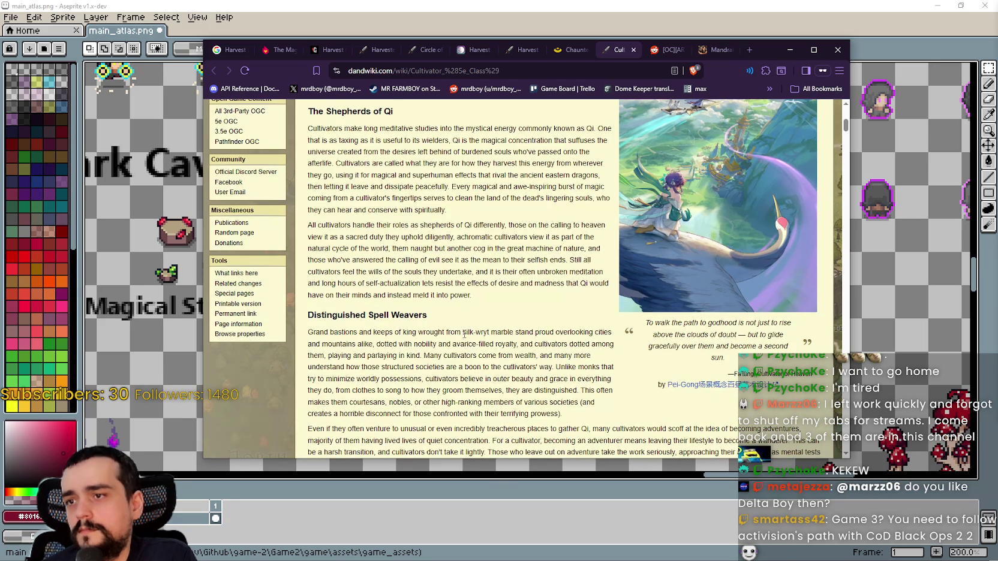
scroll(464, 334, "down", 2)
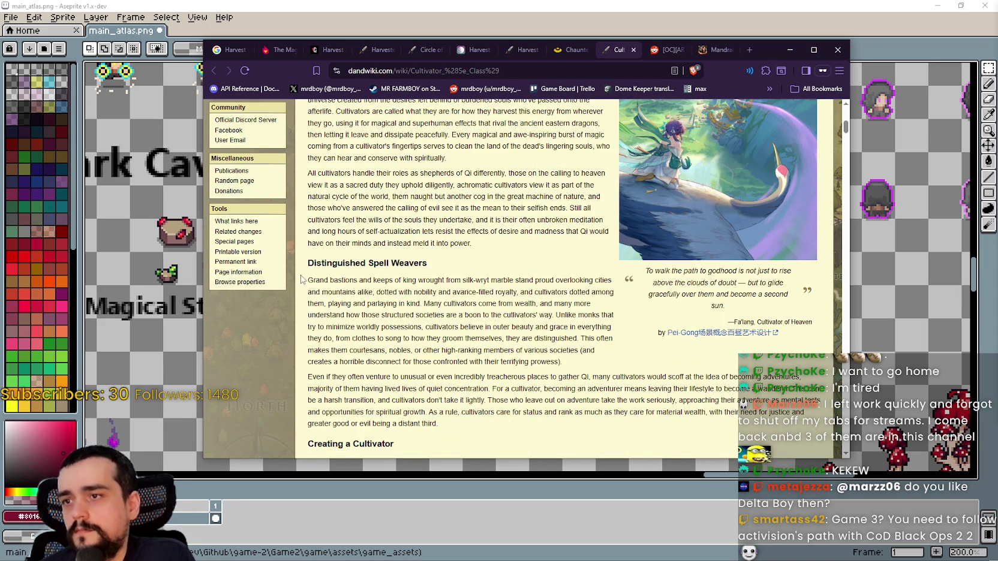
mouse_move(301, 280)
left_mouse_down()
mouse_move(376, 285)
mouse_move(546, 271)
mouse_move(612, 280)
left_mouse_up()
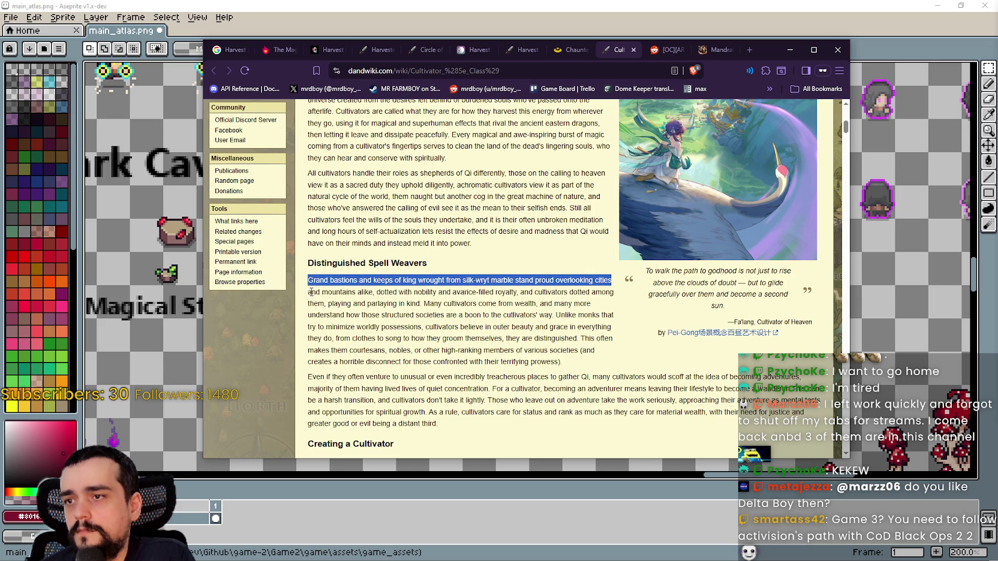
mouse_move(311, 293)
left_mouse_down()
mouse_move(534, 304)
mouse_move(460, 303)
mouse_move(359, 180)
left_mouse_up()
left_click(332, 307)
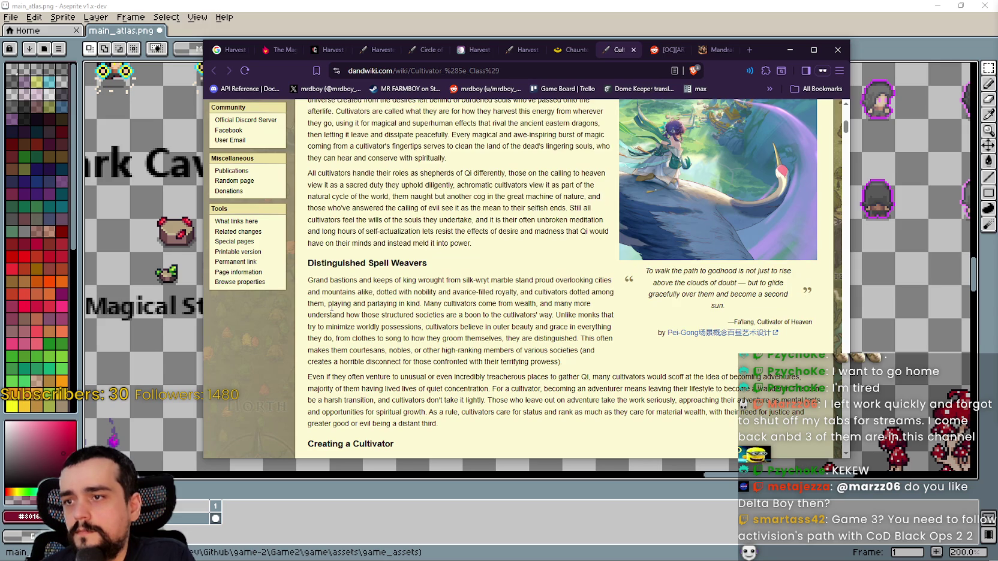
mouse_move(333, 307)
left_mouse_down()
mouse_move(597, 303)
mouse_move(330, 317)
mouse_move(621, 328)
mouse_move(611, 315)
left_mouse_up()
left_click(460, 336)
scroll(364, 250, "down", 4)
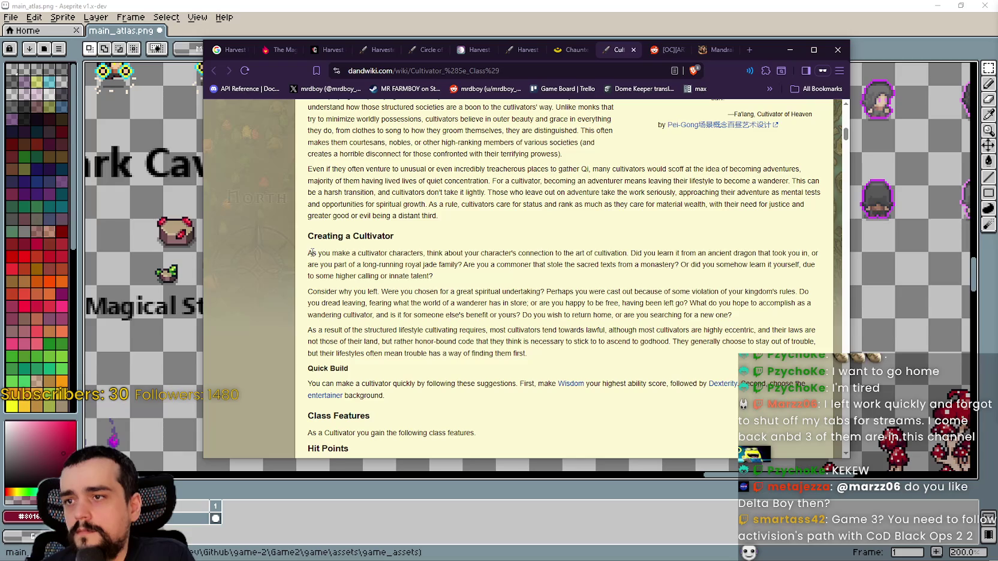
left_click_drag(312, 252, 760, 254)
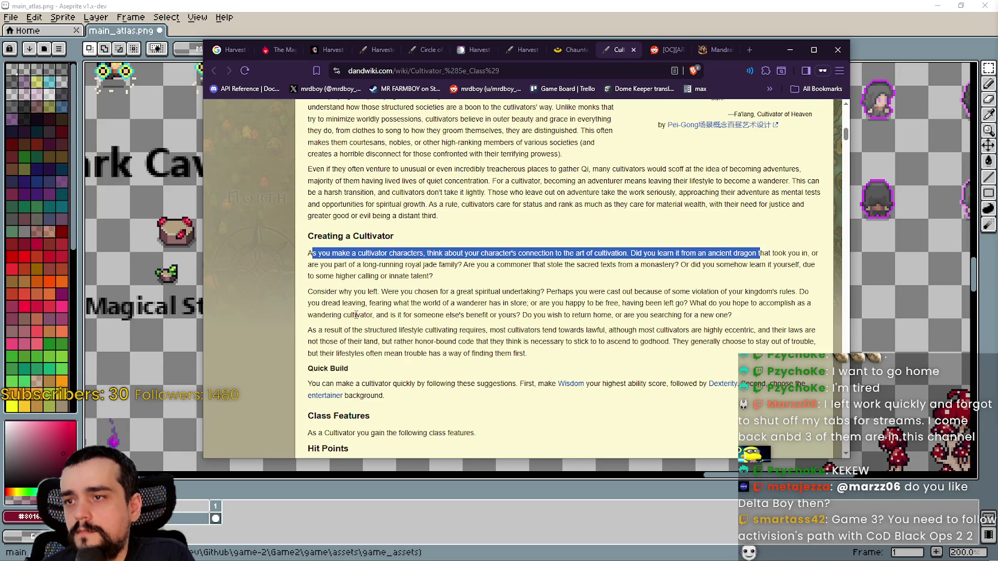
left_click_drag(333, 303, 426, 292)
scroll(414, 294, "down", 3)
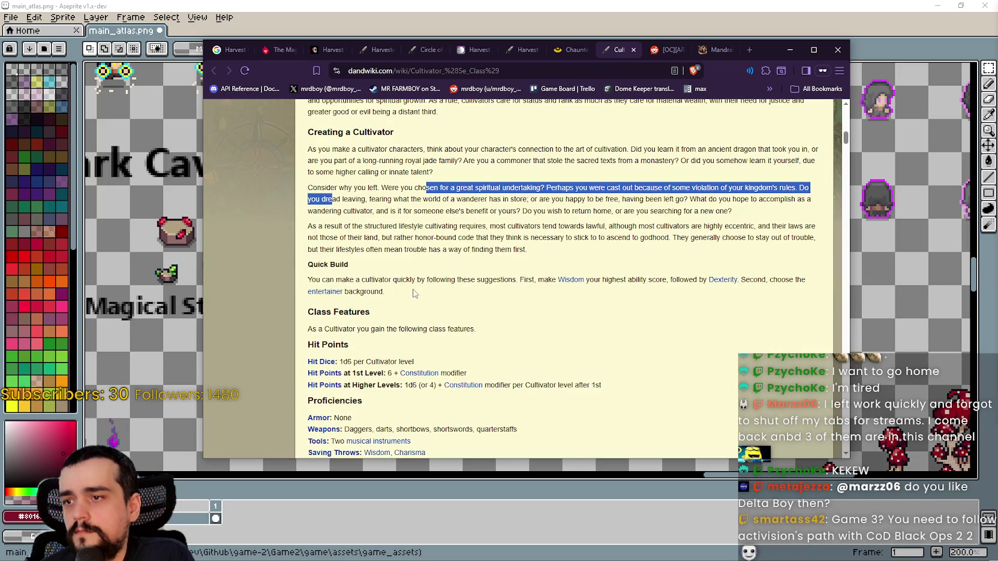
left_click(478, 279)
scroll(400, 308, "down", 5)
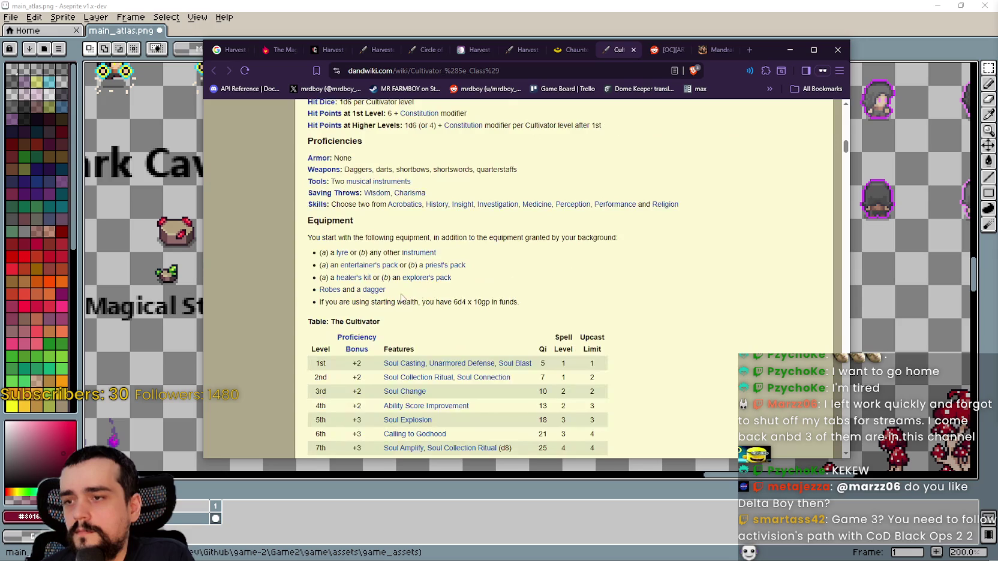
scroll(488, 318, "up", 1)
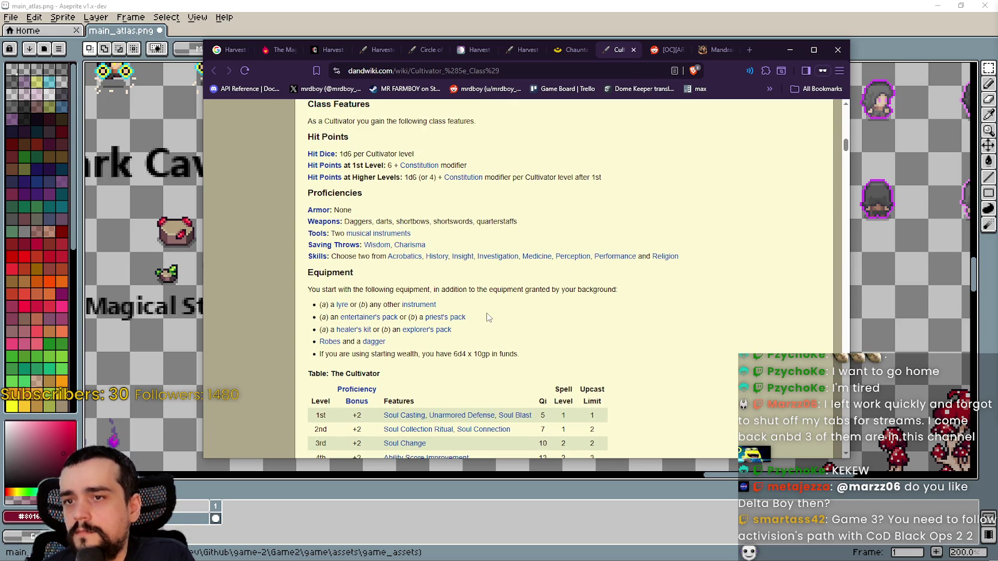
scroll(488, 318, "down", 3)
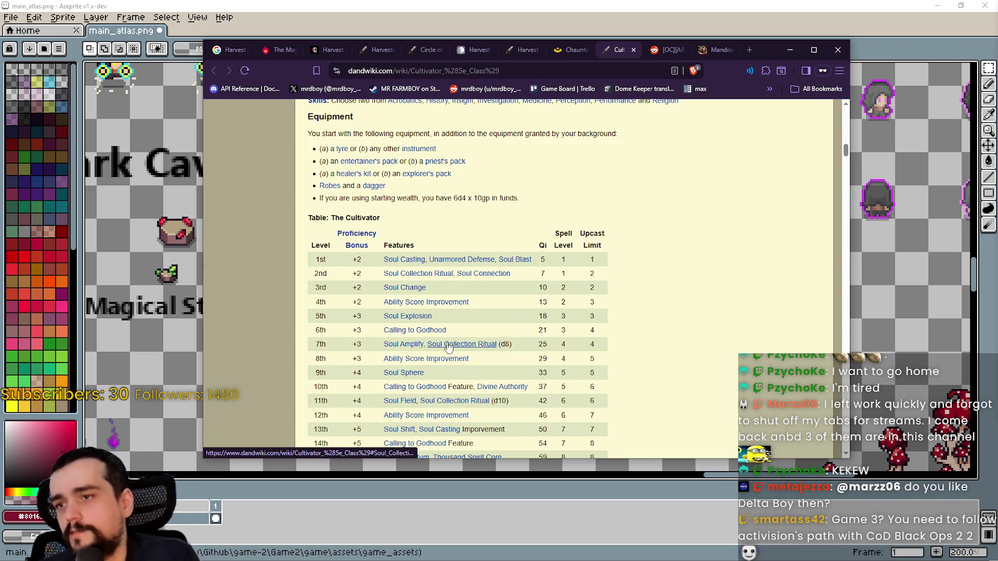
scroll(393, 285, "down", 1)
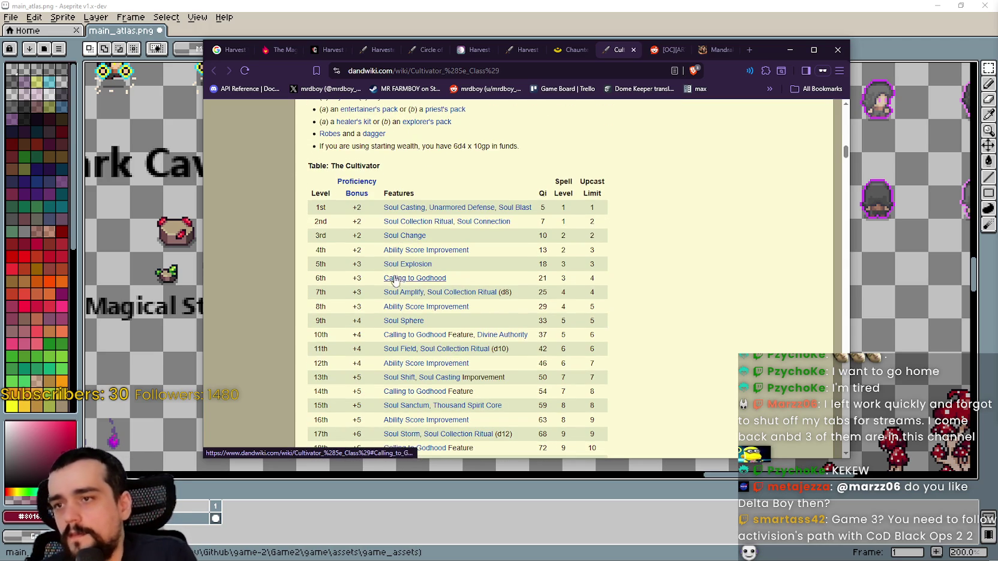
scroll(445, 299, "down", 3)
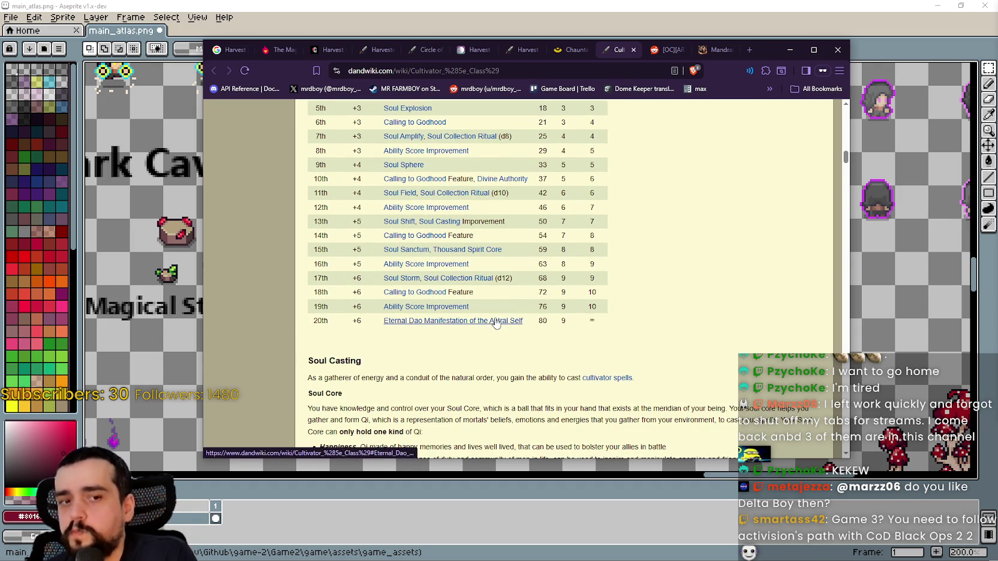
scroll(487, 288, "down", 3)
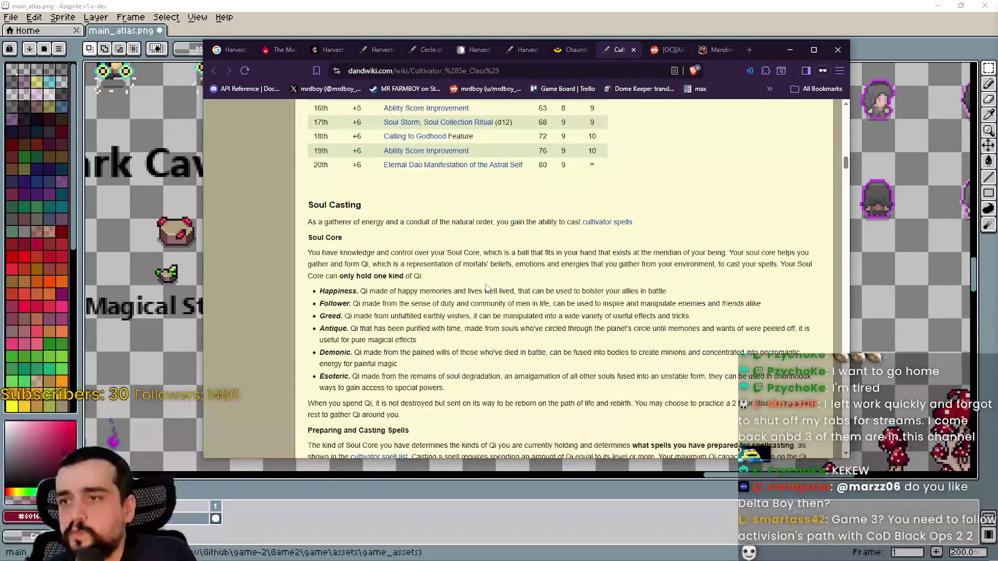
scroll(484, 278, "down", 2)
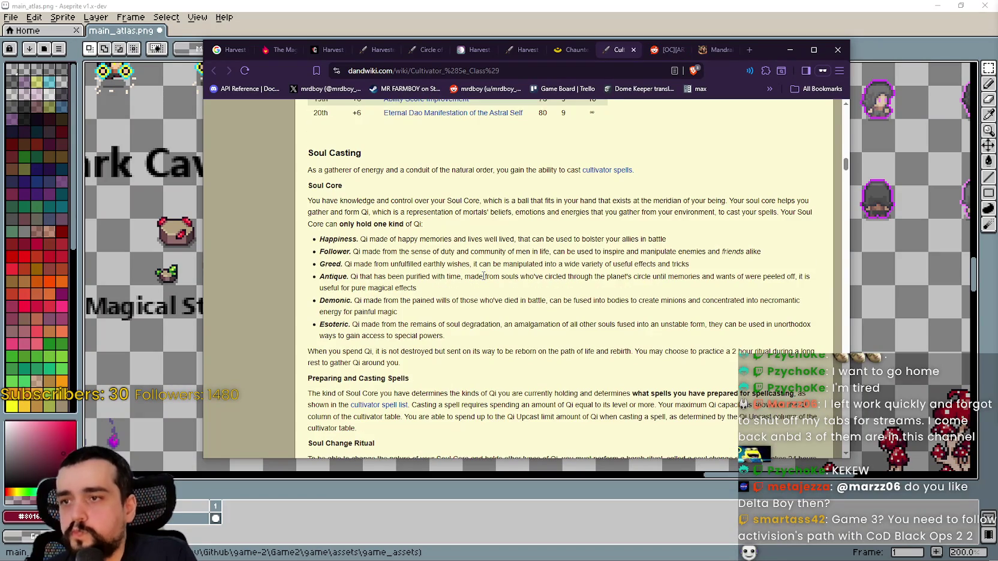
scroll(485, 280, "down", 6)
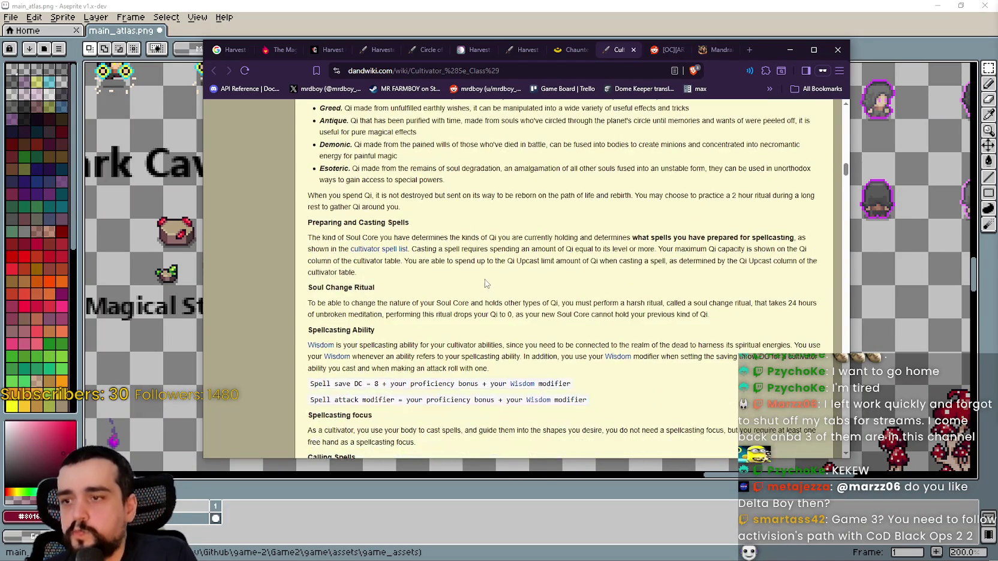
scroll(487, 279, "down", 6)
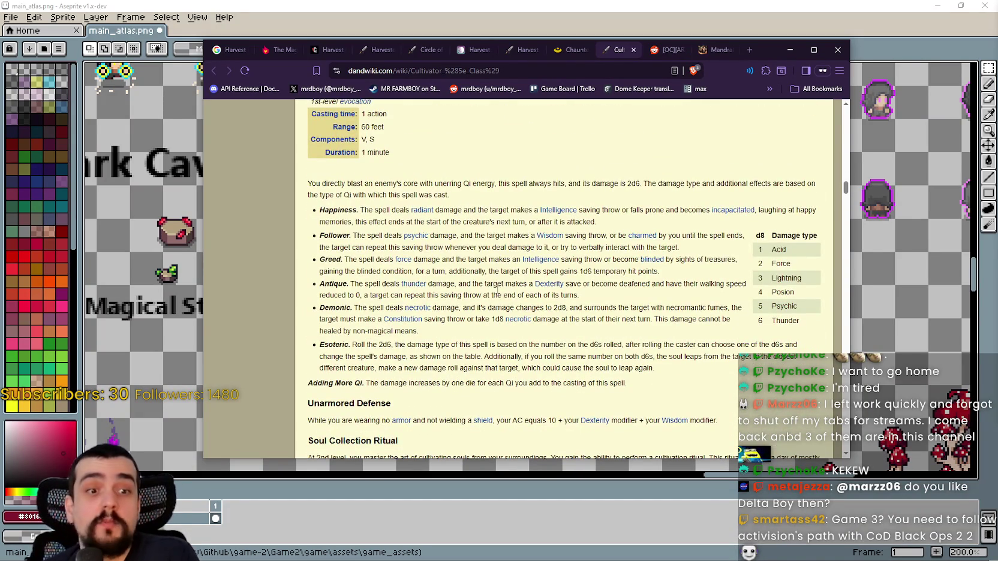
scroll(498, 288, "down", 4)
scroll(497, 285, "up", 4)
scroll(496, 279, "down", 5)
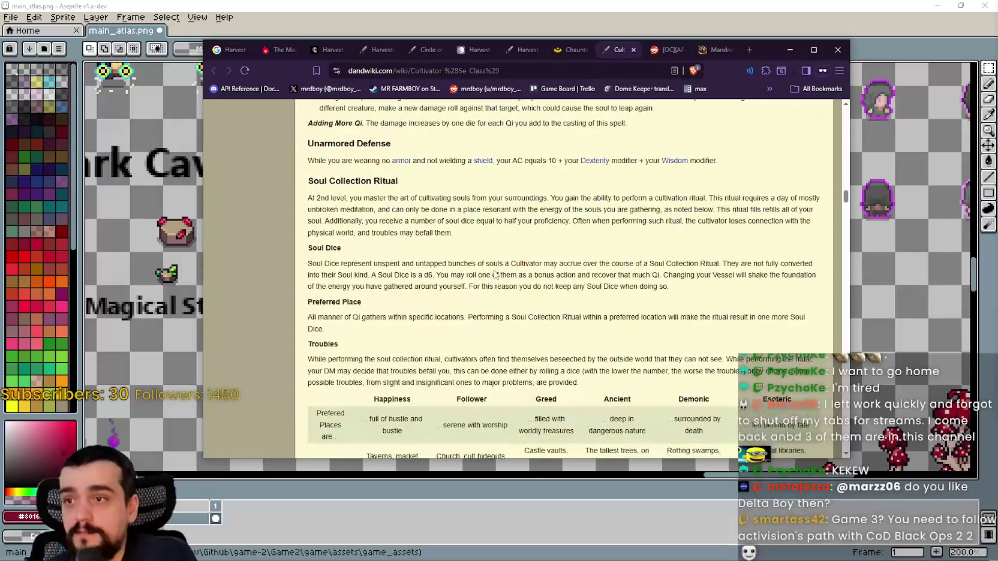
scroll(495, 258, "down", 10)
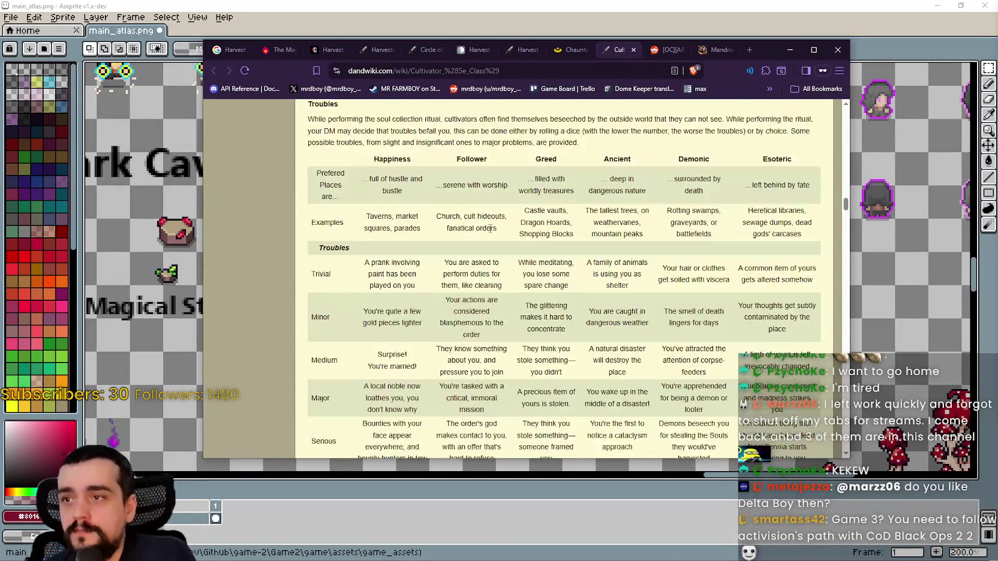
scroll(495, 237, "down", 5)
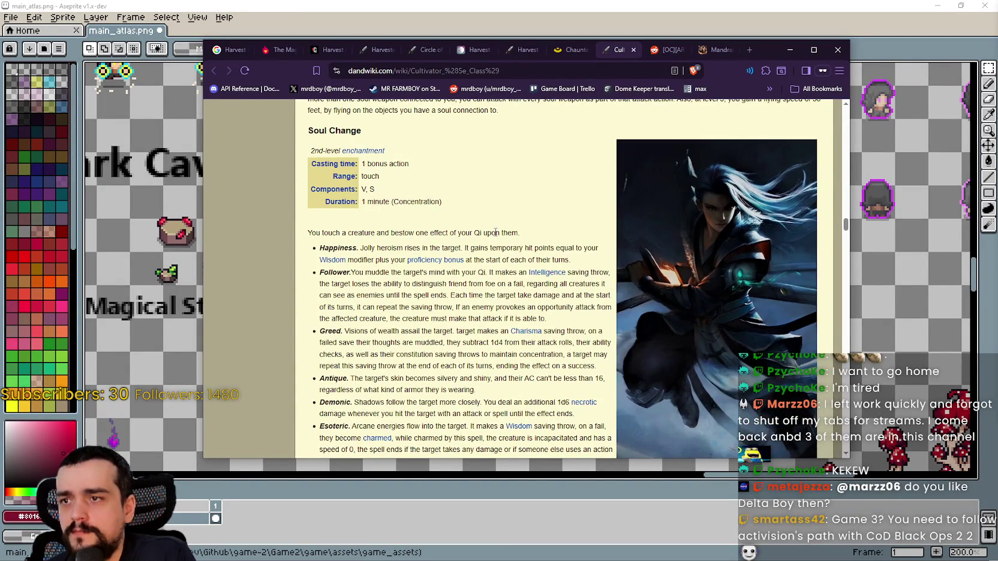
scroll(495, 234, "down", 5)
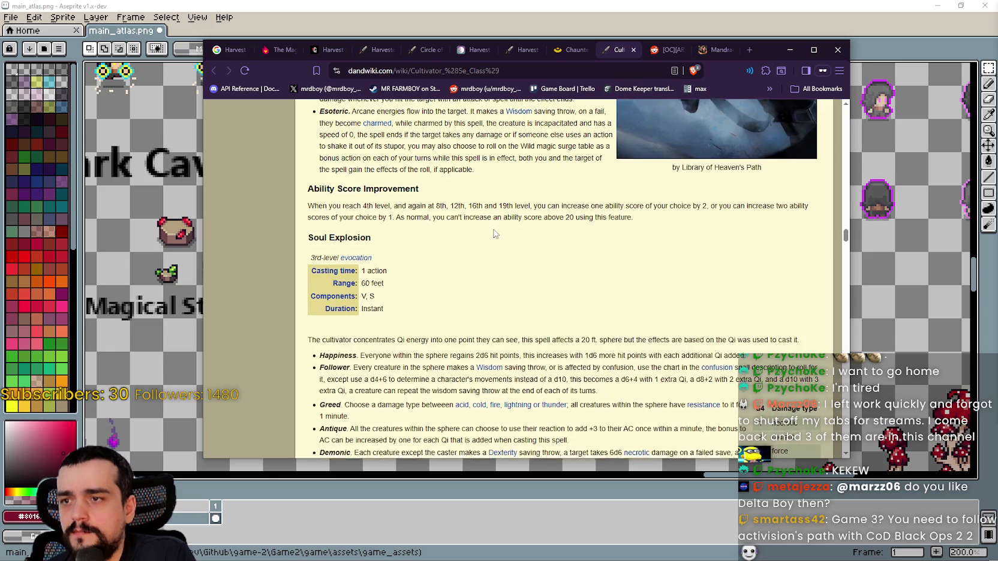
scroll(494, 234, "down", 3)
scroll(493, 228, "up", 3)
scroll(494, 228, "down", 2)
scroll(493, 228, "down", 8)
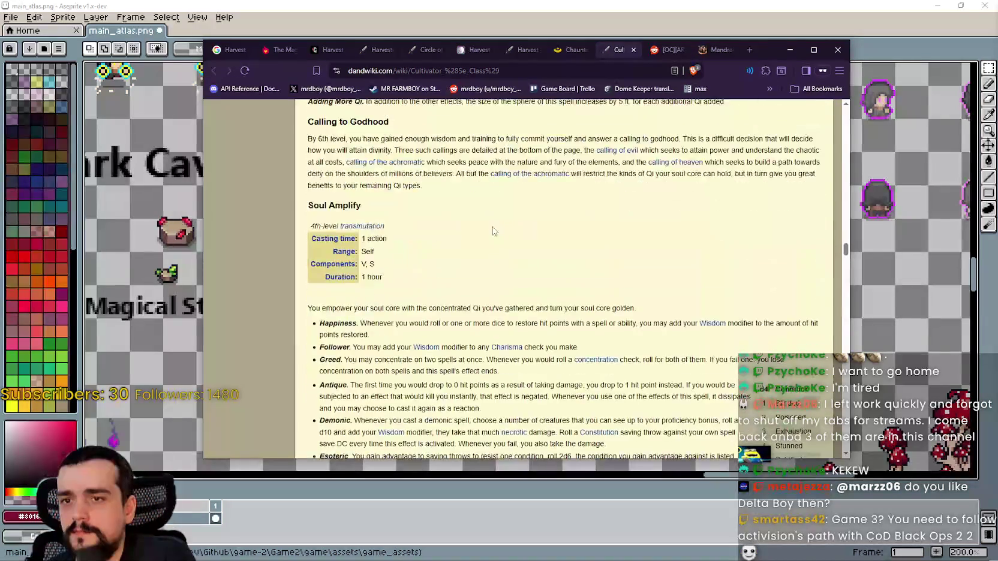
scroll(495, 226, "down", 12)
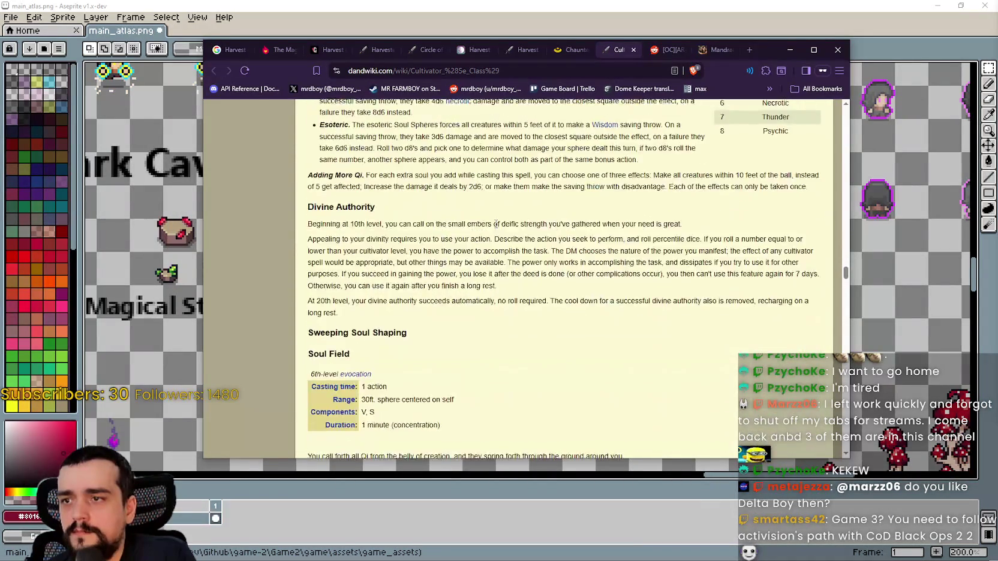
scroll(496, 224, "down", 3)
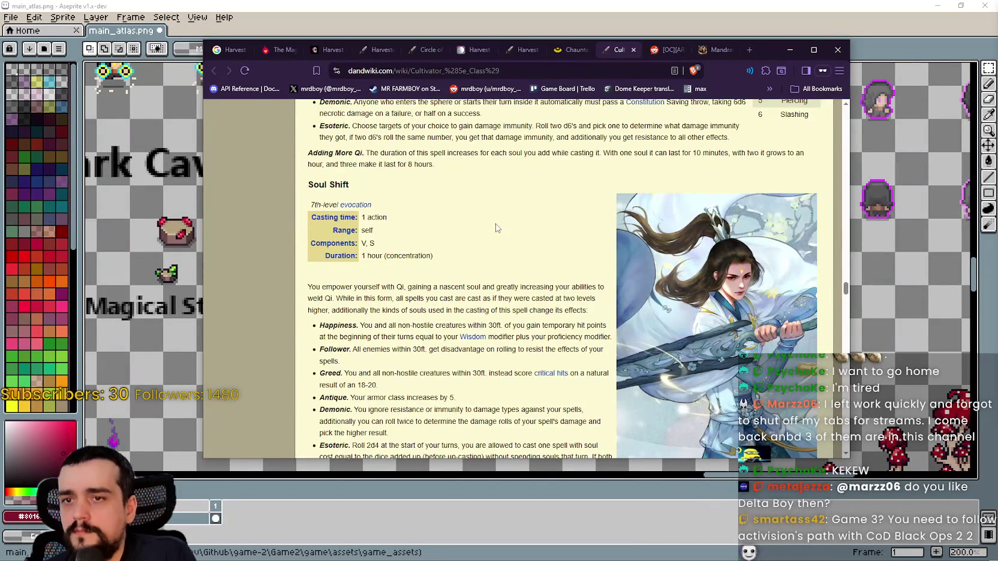
scroll(495, 228, "down", 15)
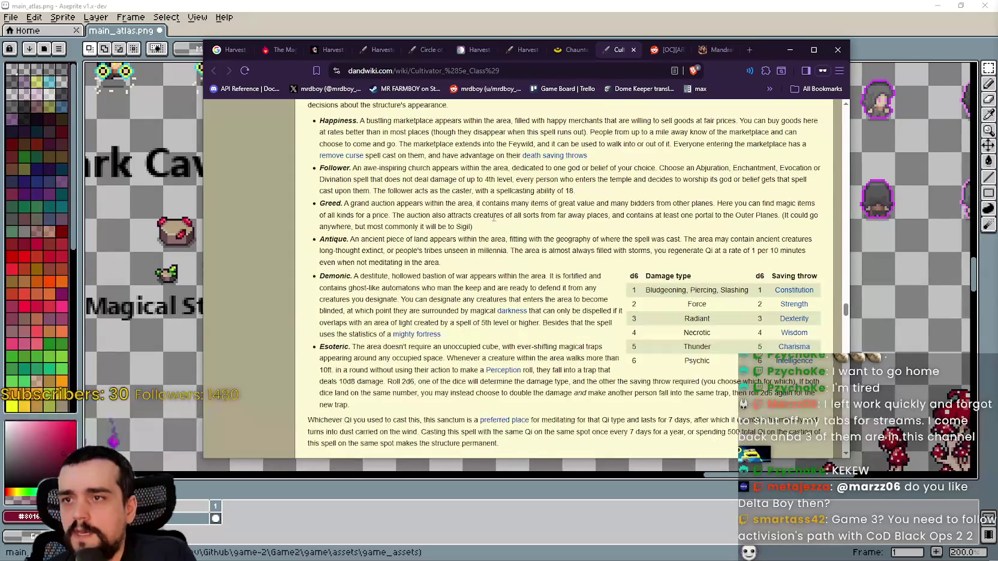
scroll(494, 219, "down", 5)
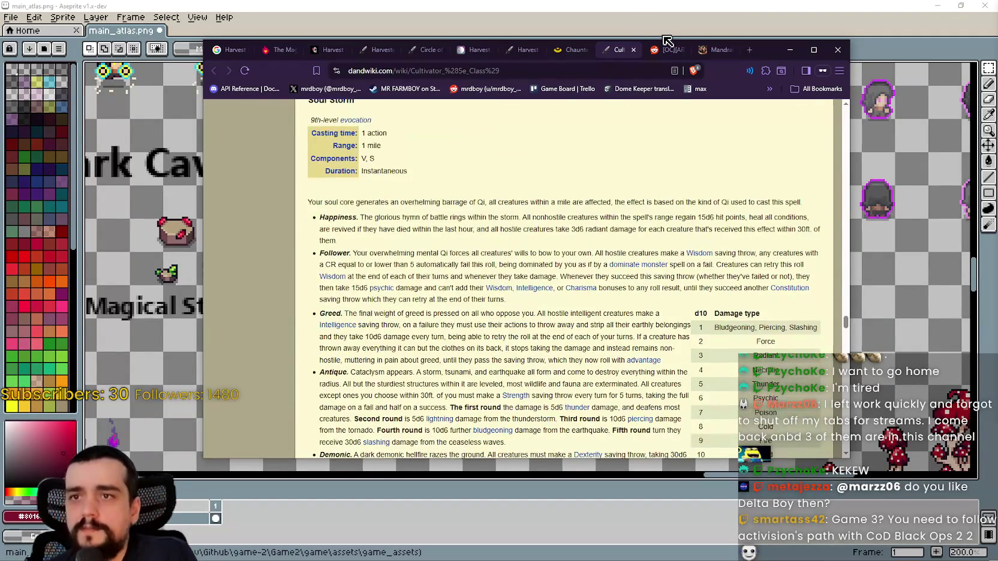
Bring up the Harvest King post, scroll to the comments and highlight the no-living-people-harvested line
left_click(663, 50)
scroll(491, 301, "down", 1)
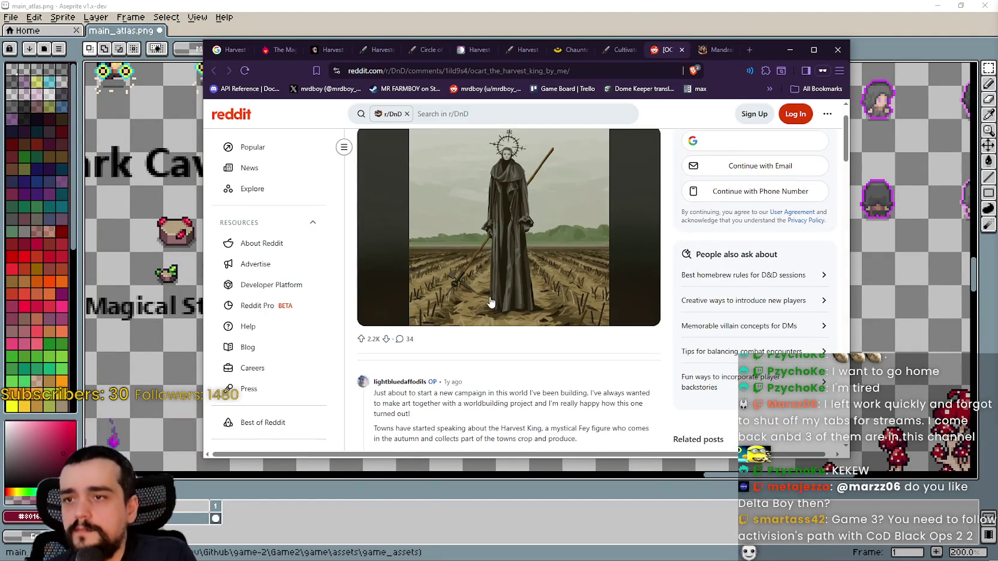
scroll(491, 301, "down", 3)
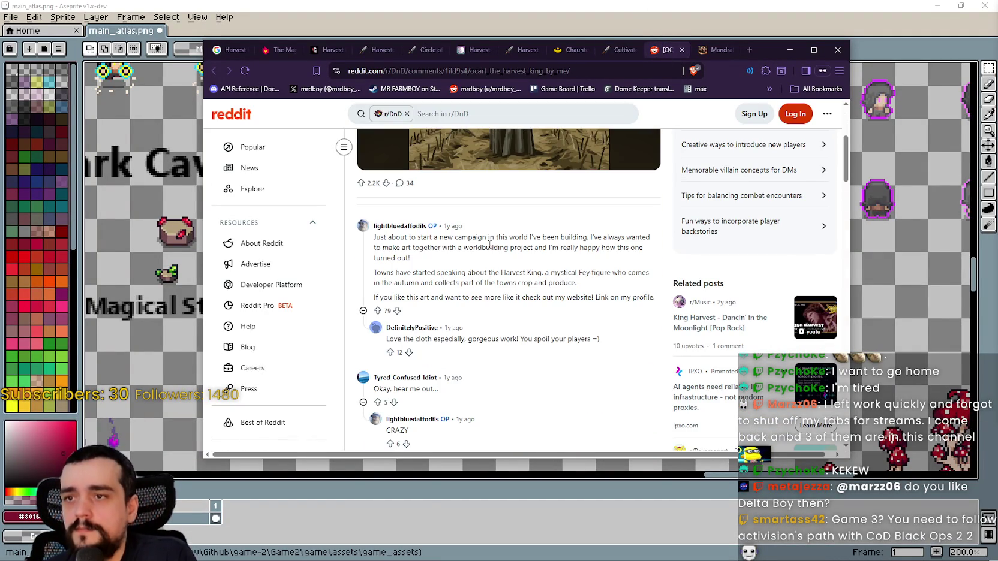
scroll(551, 246, "down", 3)
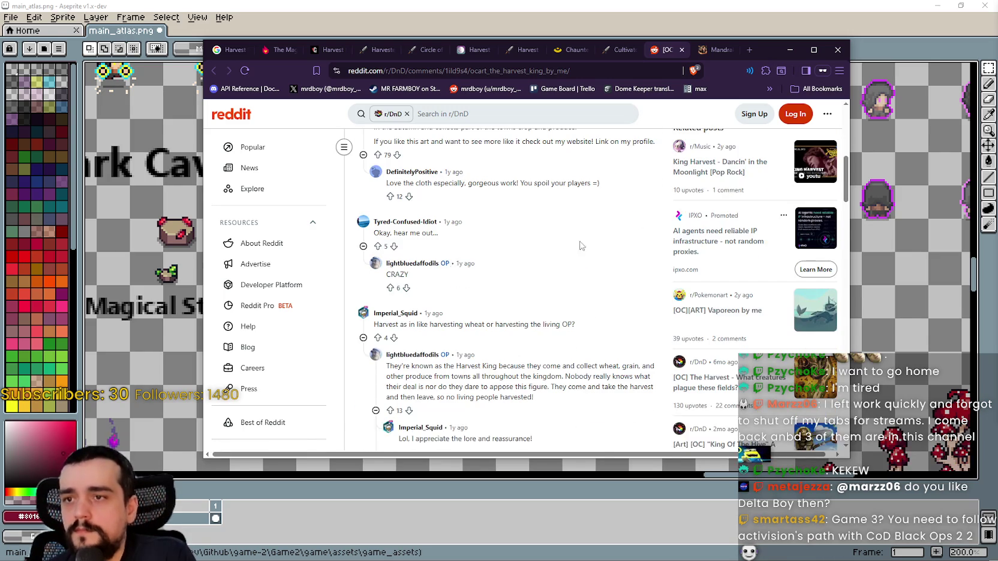
scroll(571, 222, "down", 3)
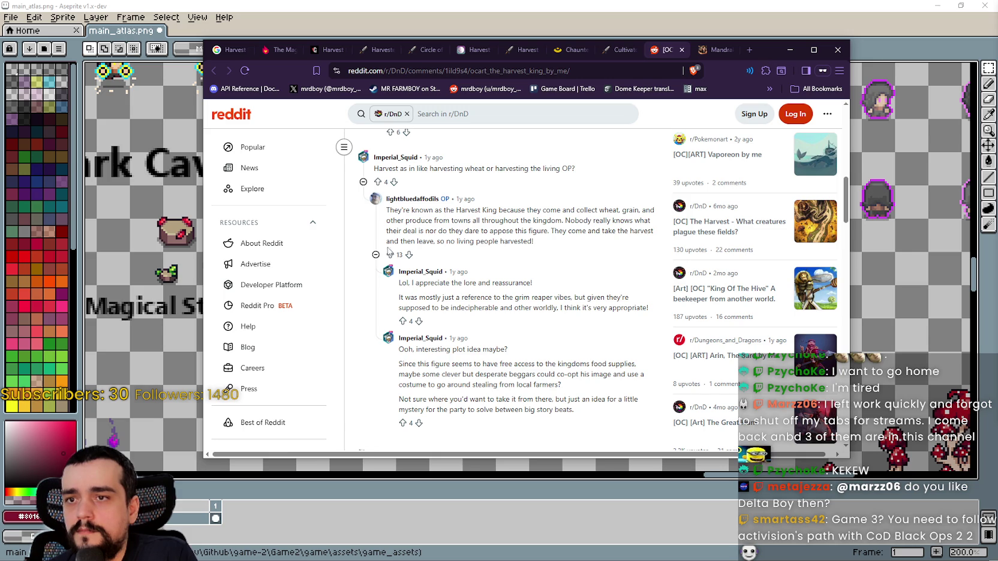
left_click_drag(401, 241, 542, 245)
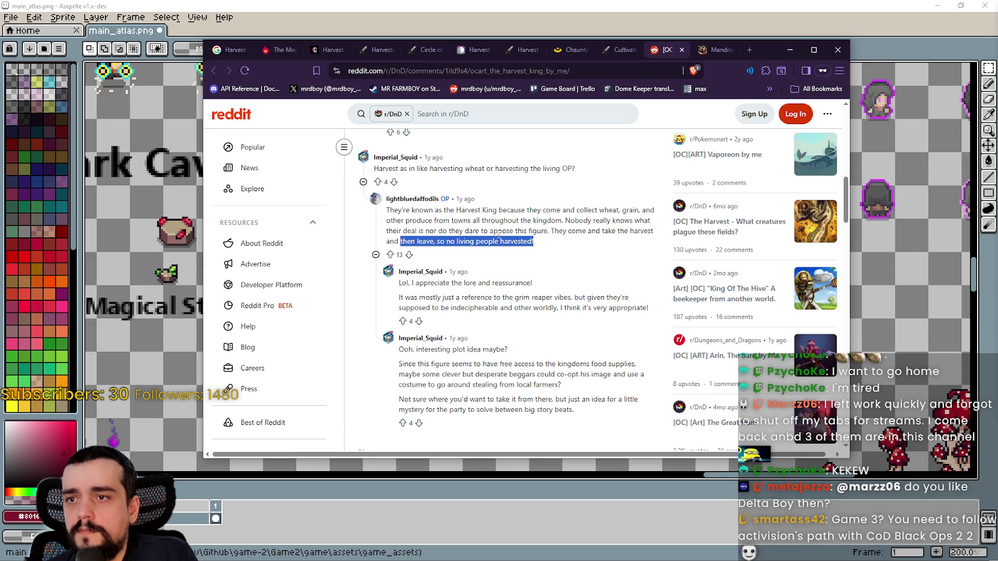
left_click(521, 223)
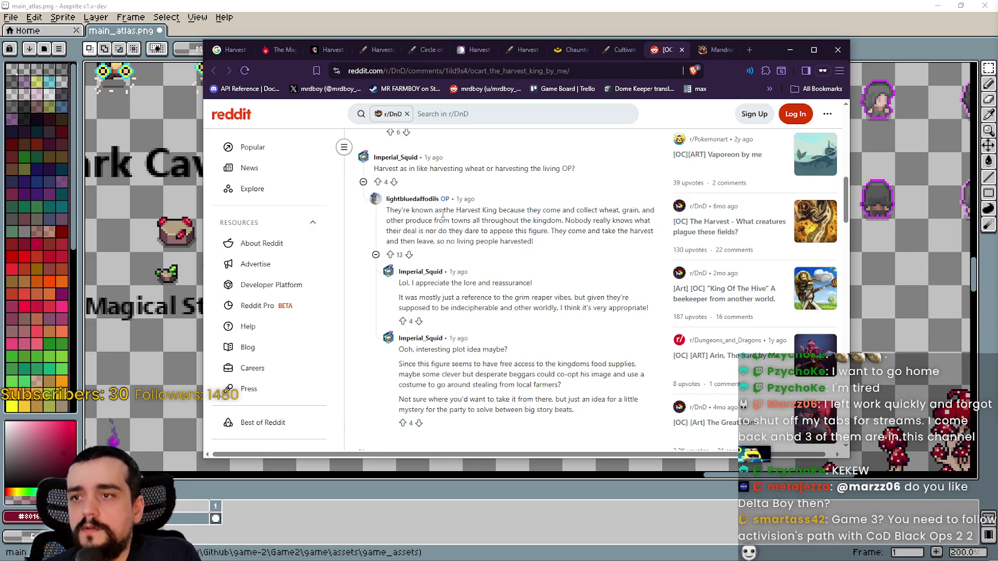
Highlight the OP's lore lines: 'Harvest King', 'Nobody really knows', 'They come and take the harvest'
double_click(470, 212)
left_click_drag(470, 211, 496, 211)
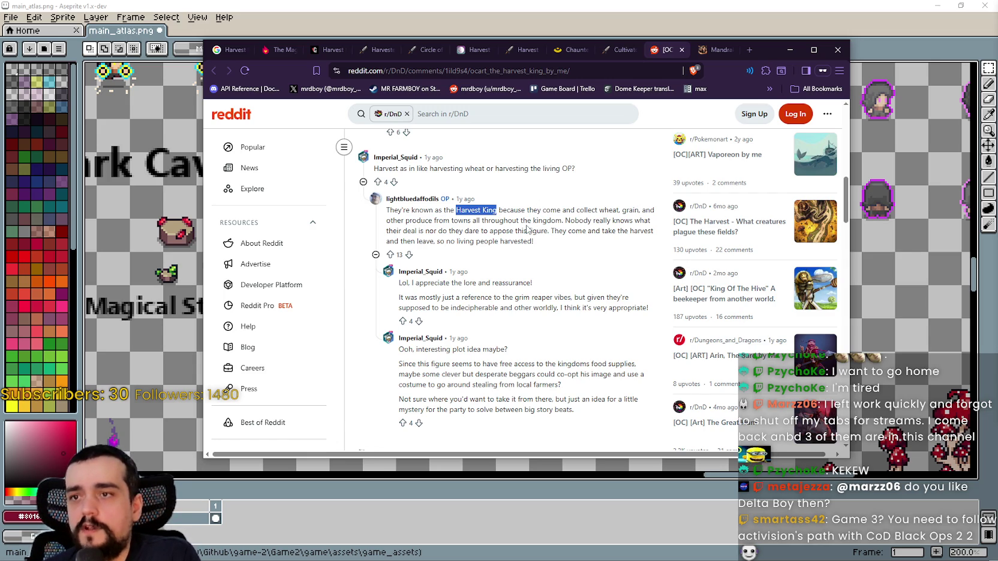
left_click_drag(565, 221, 653, 222)
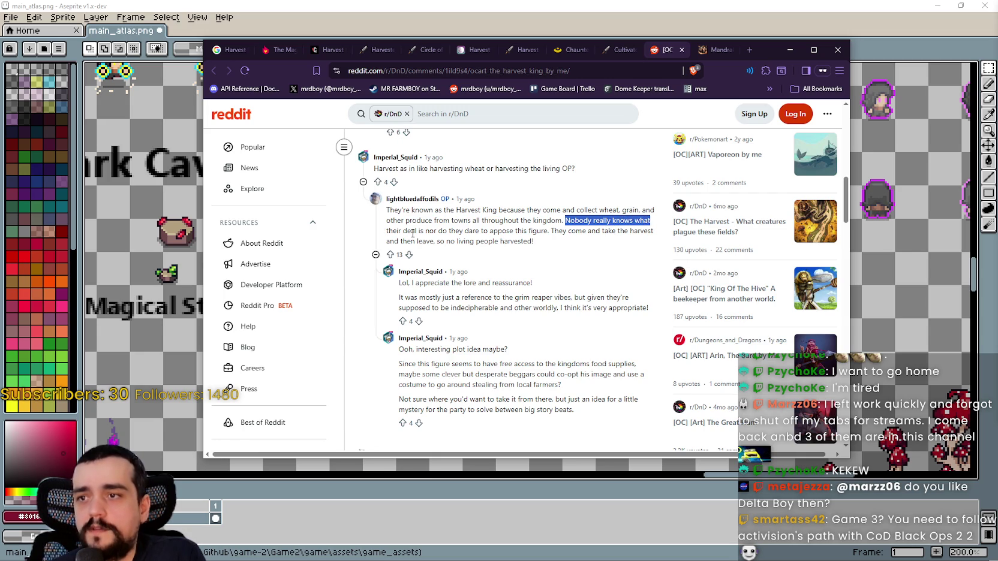
mouse_move(411, 231)
left_mouse_down()
mouse_move(530, 231)
mouse_move(387, 232)
left_mouse_up()
left_click(465, 233)
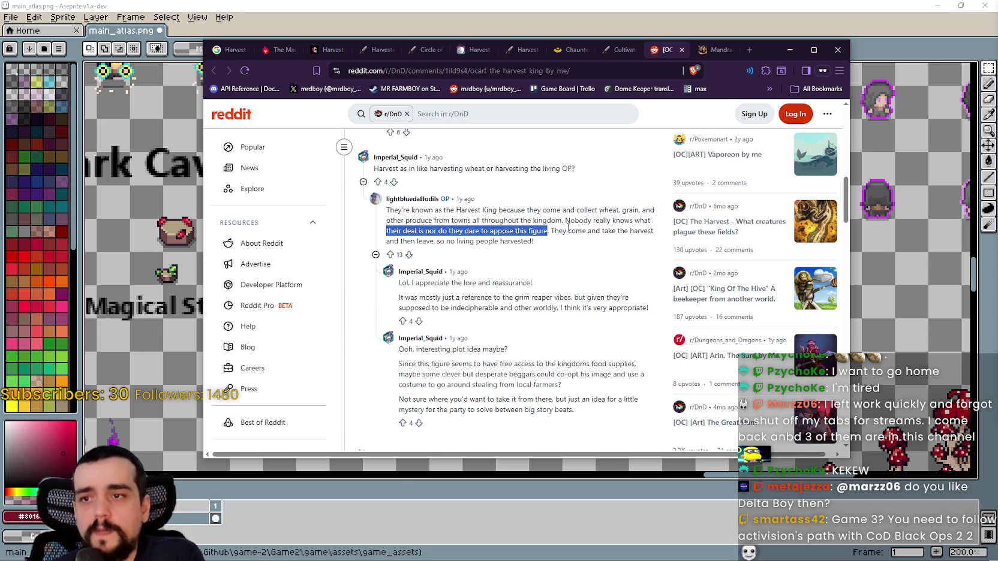
mouse_move(551, 232)
left_mouse_down()
mouse_move(594, 241)
mouse_move(653, 231)
mouse_move(423, 231)
mouse_move(501, 243)
mouse_move(437, 239)
left_mouse_up()
left_click(490, 245)
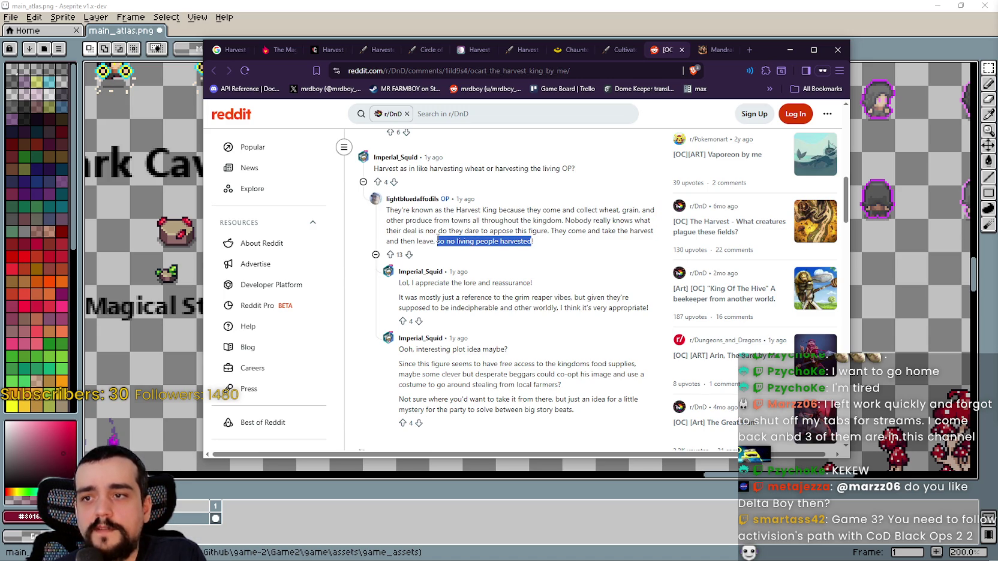
scroll(486, 258, "up", 10)
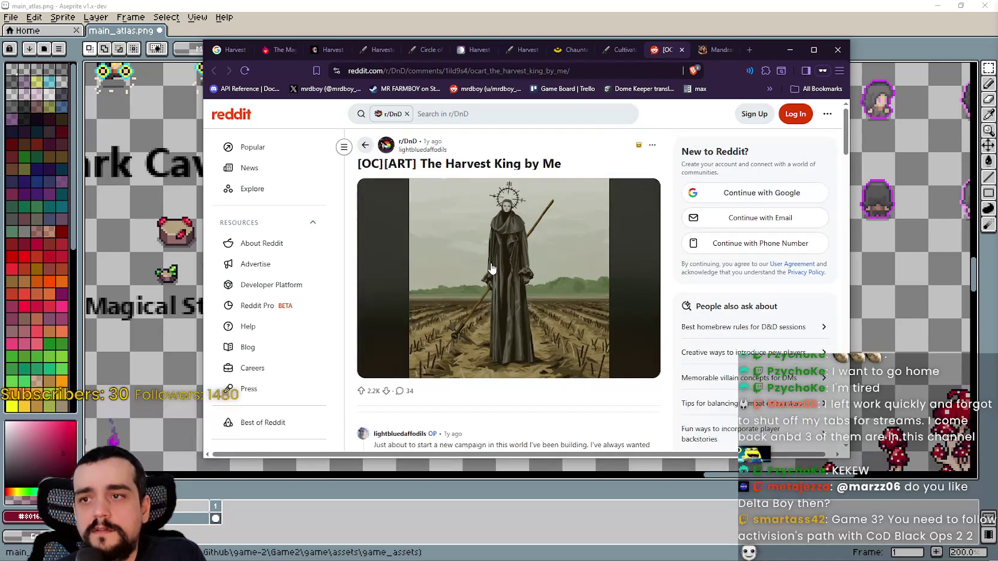
Enlarge the Harvest King artwork and zoom in on the upper image, then the lower robe
left_click(501, 259)
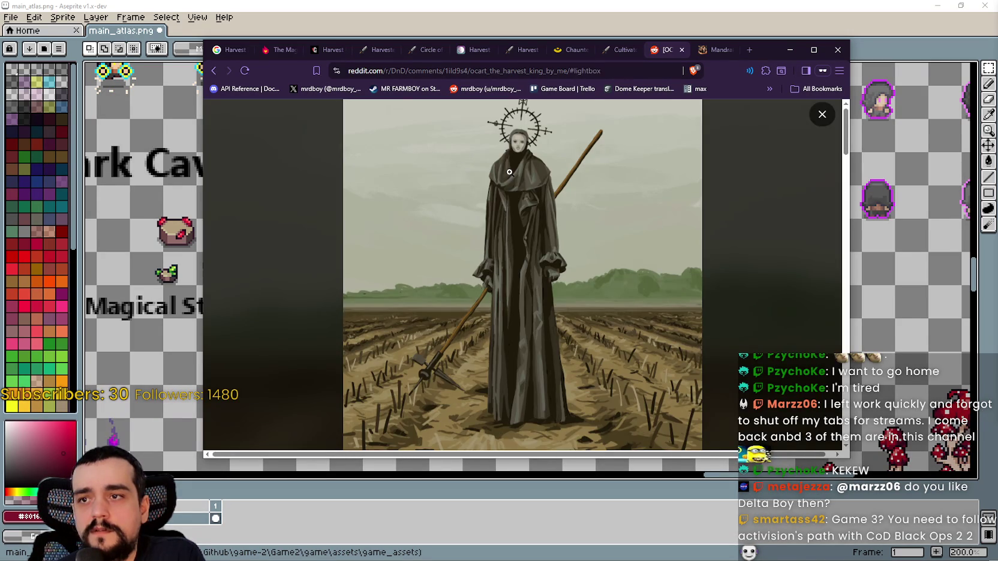
left_click(510, 169)
left_click(582, 233)
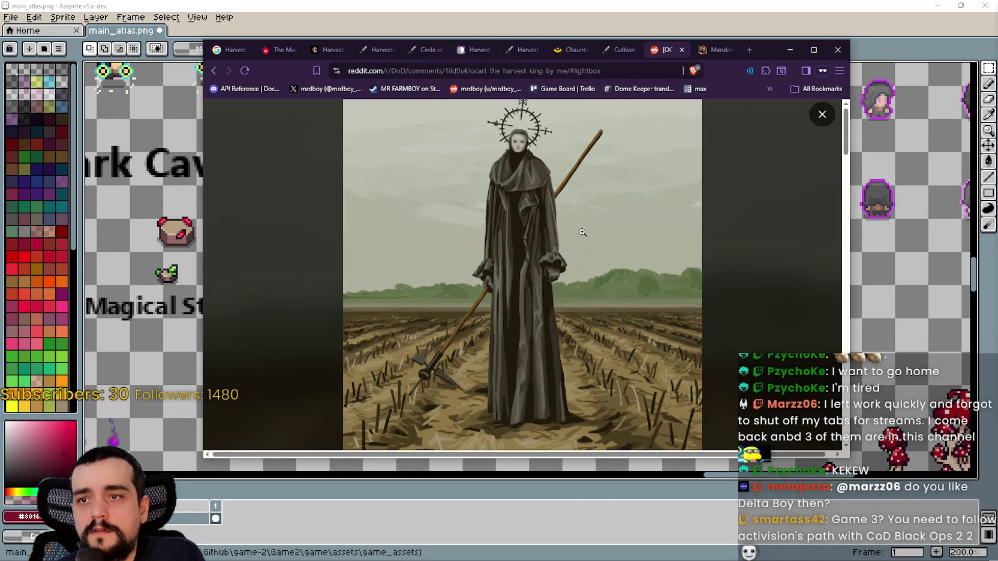
left_click(505, 360)
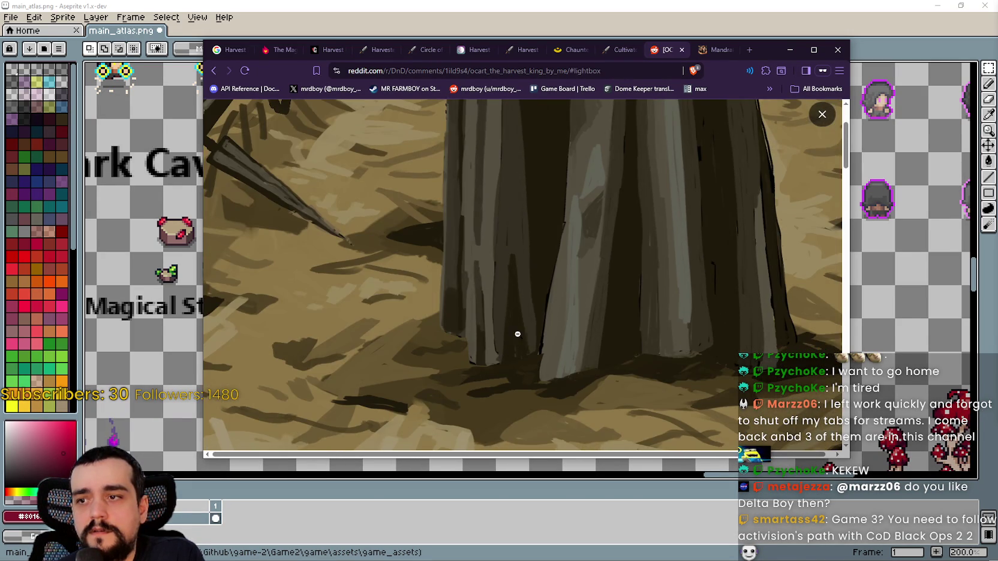
left_click(517, 335)
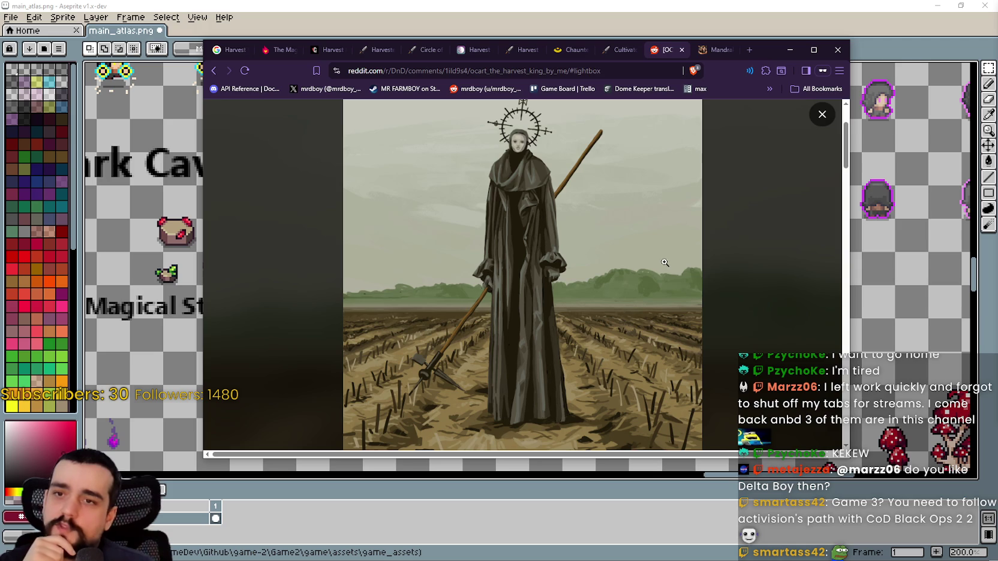
Close the enlarged artwork, reopen it to zoom on the masked head, then close it again
scroll(670, 285, "down", 2)
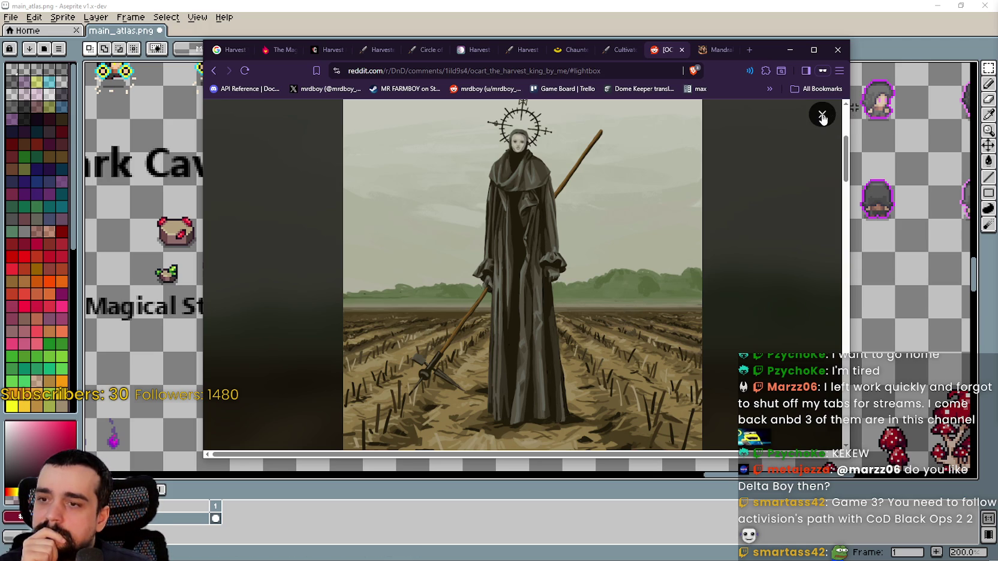
left_click(822, 117)
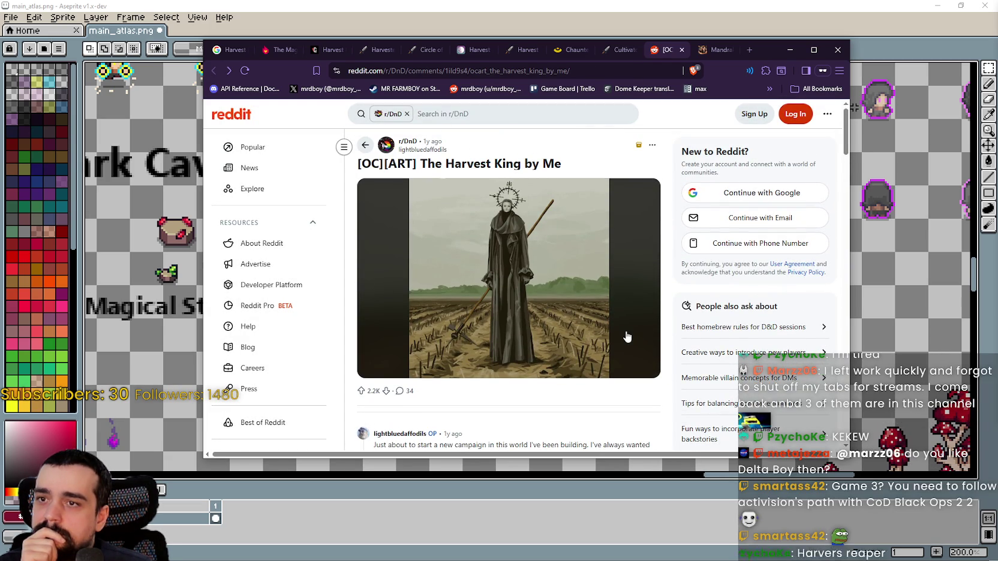
left_click(598, 318)
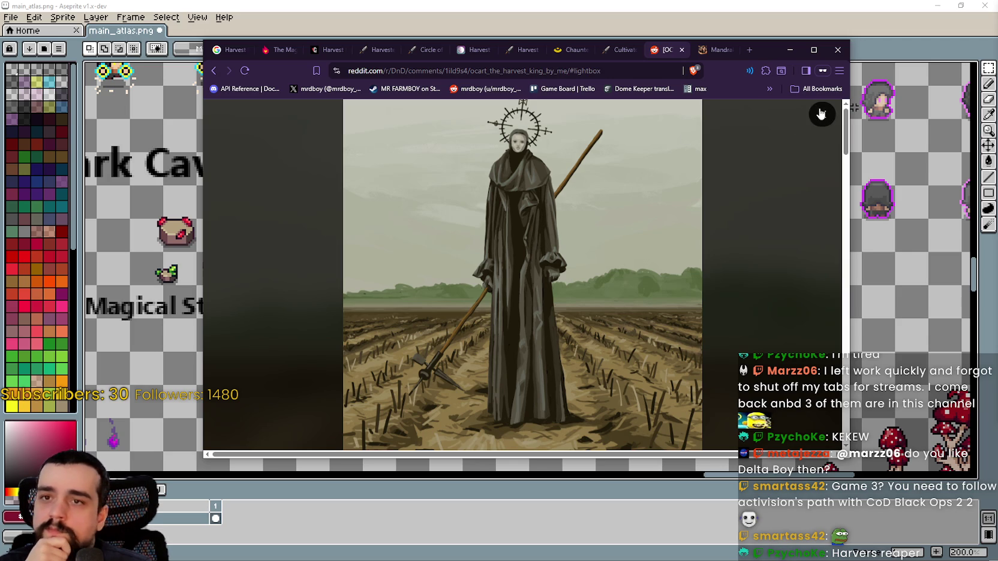
left_click(519, 138)
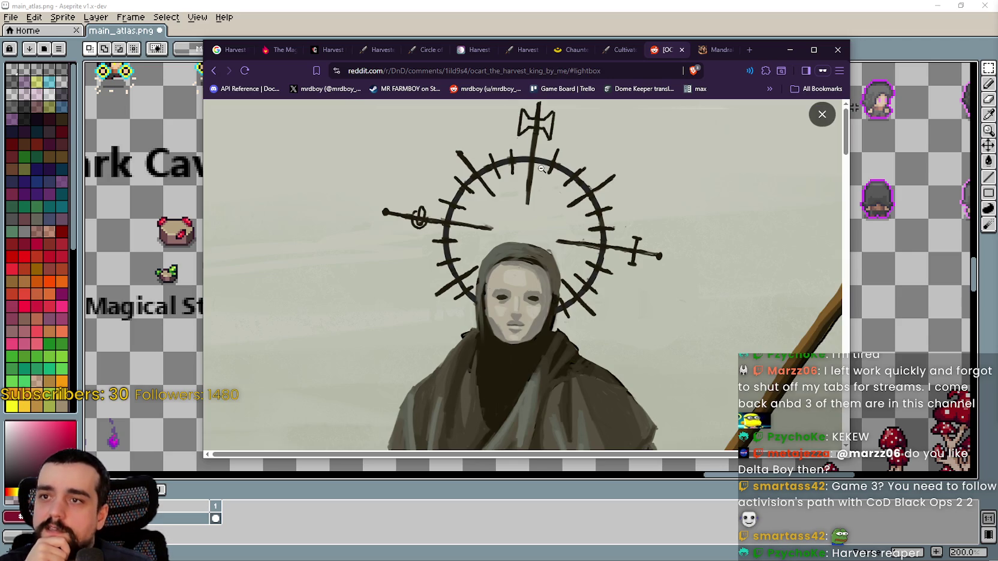
left_click(519, 137)
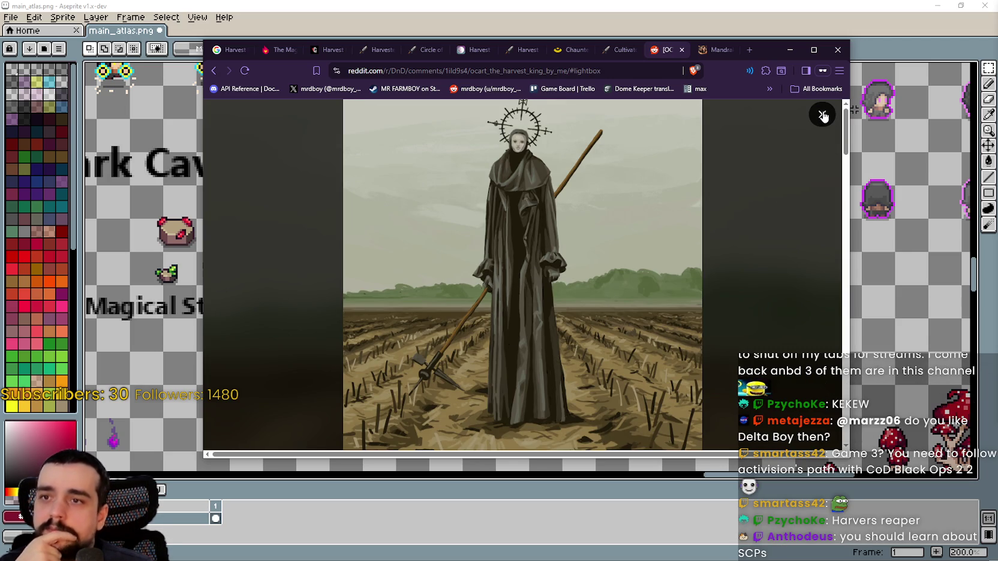
left_click(823, 116)
scroll(542, 328, "down", 2)
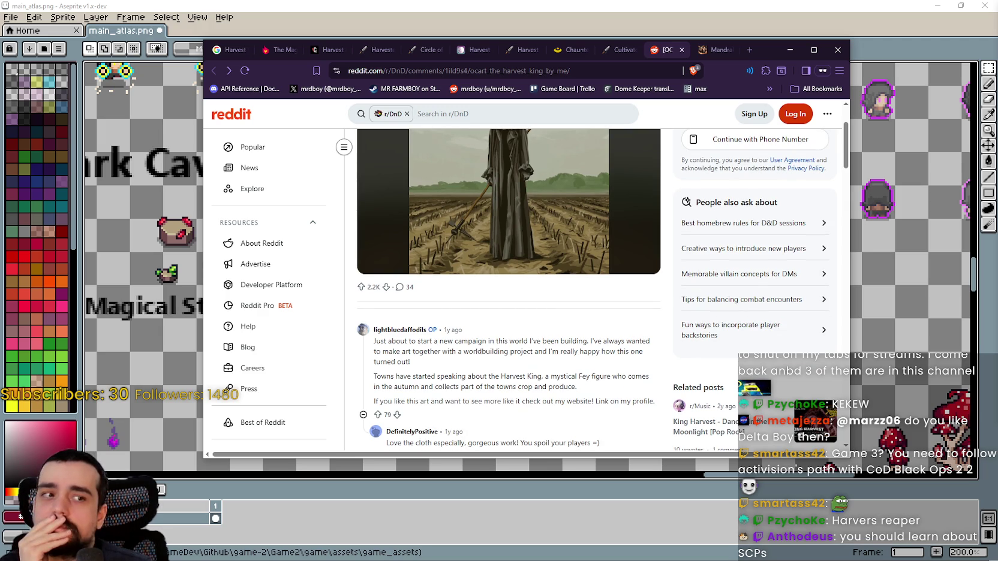
scroll(608, 360, "down", 2)
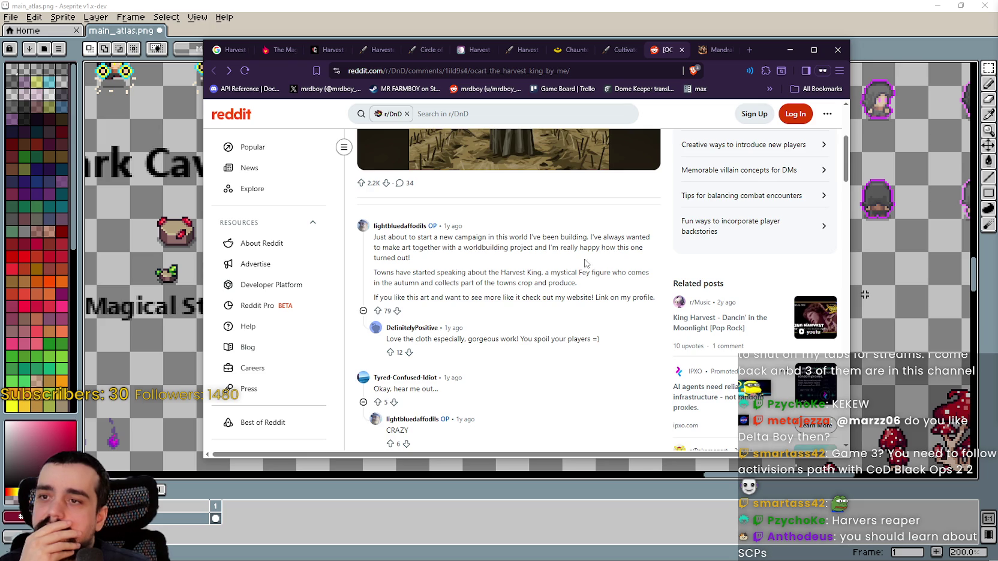
double_click(381, 273)
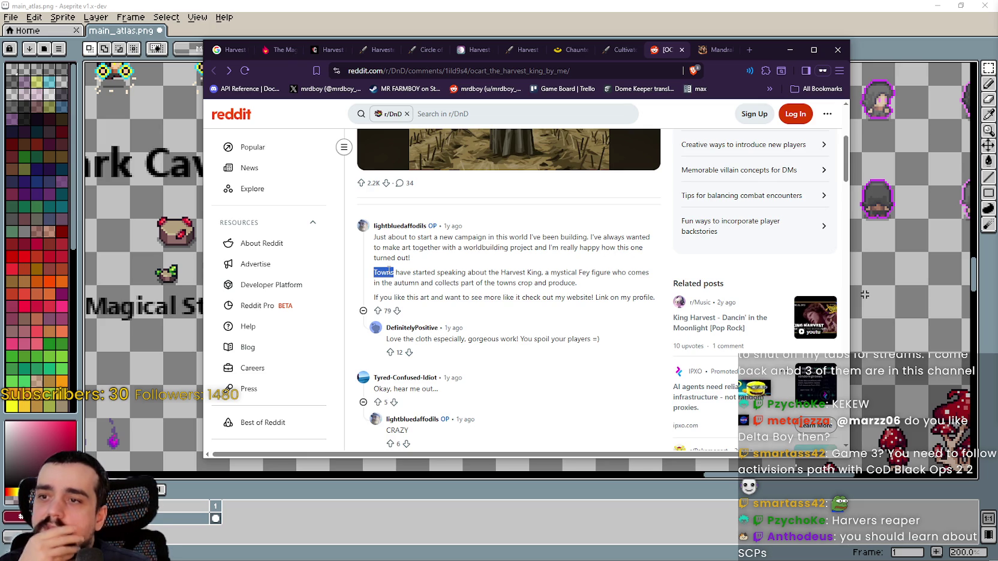
mouse_move(389, 272)
left_mouse_down()
mouse_move(509, 281)
mouse_move(606, 274)
left_mouse_up()
double_click(566, 273)
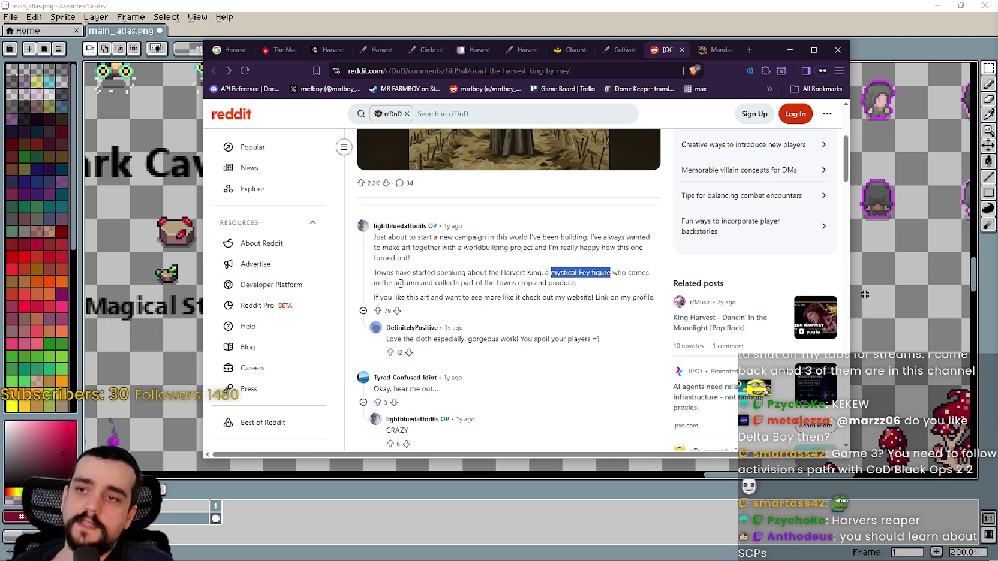
double_click(459, 283)
left_click_drag(458, 283, 558, 280)
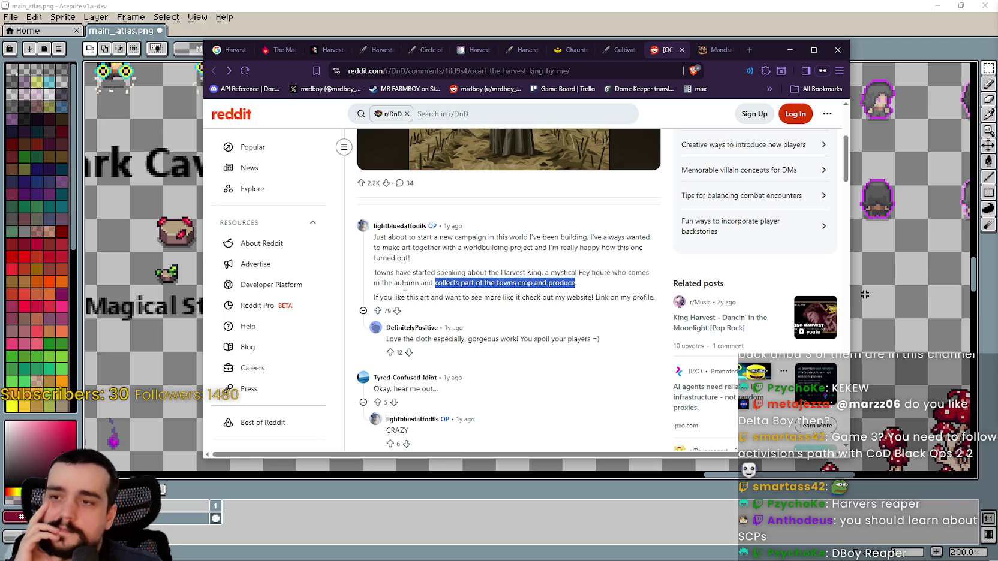
left_click_drag(396, 297, 606, 298)
scroll(517, 347, "down", 2)
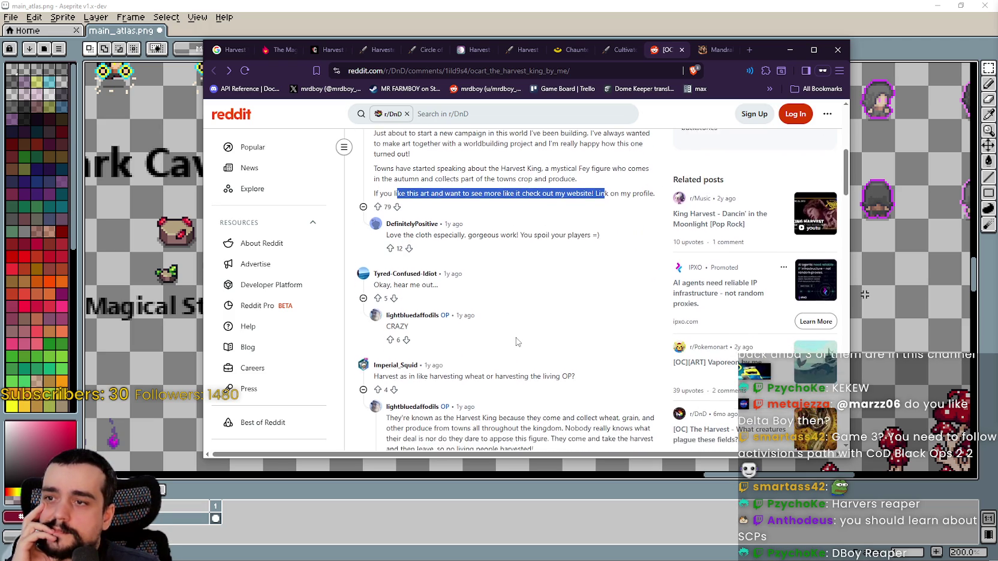
scroll(517, 339, "down", 1)
scroll(517, 333, "down", 2)
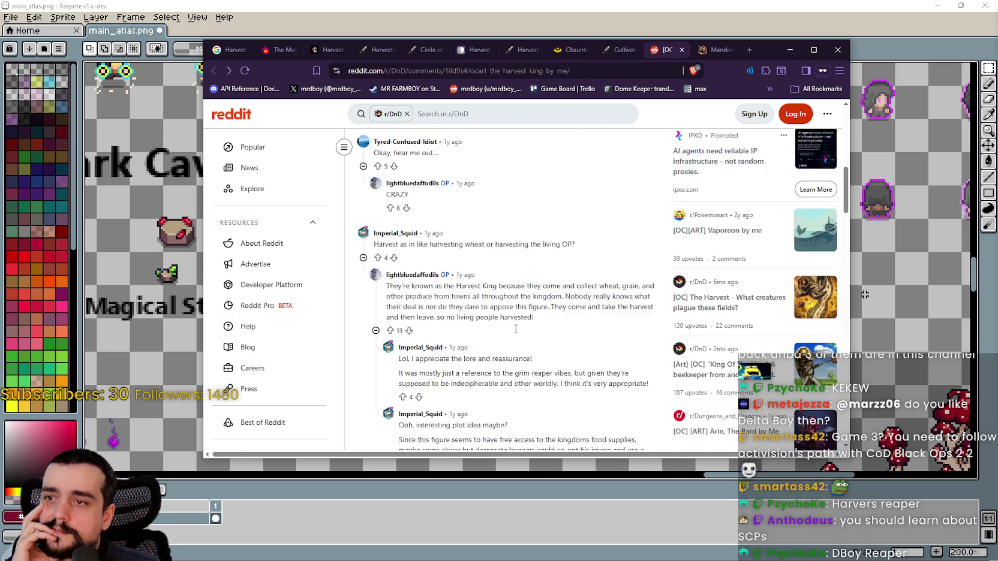
scroll(550, 347, "down", 2)
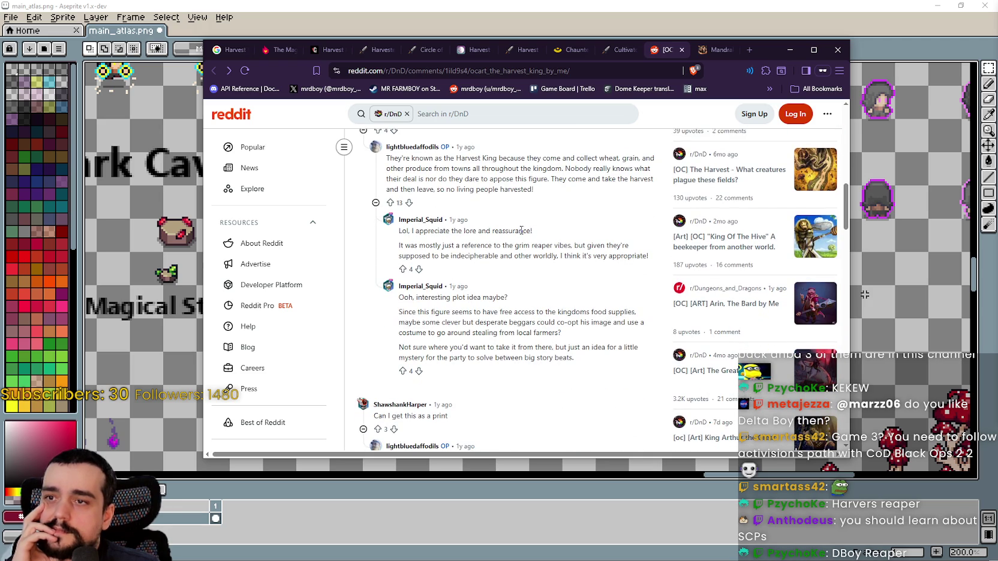
mouse_move(521, 231)
left_mouse_down()
mouse_move(407, 245)
mouse_move(647, 257)
mouse_move(626, 246)
mouse_move(439, 246)
mouse_move(495, 257)
left_mouse_up()
left_click(447, 257)
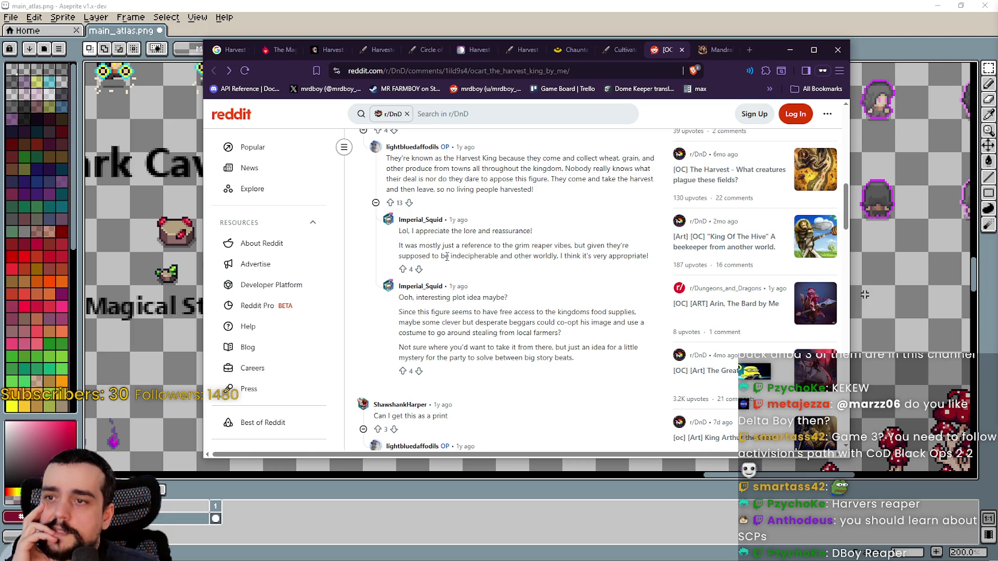
left_click_drag(468, 256, 537, 258)
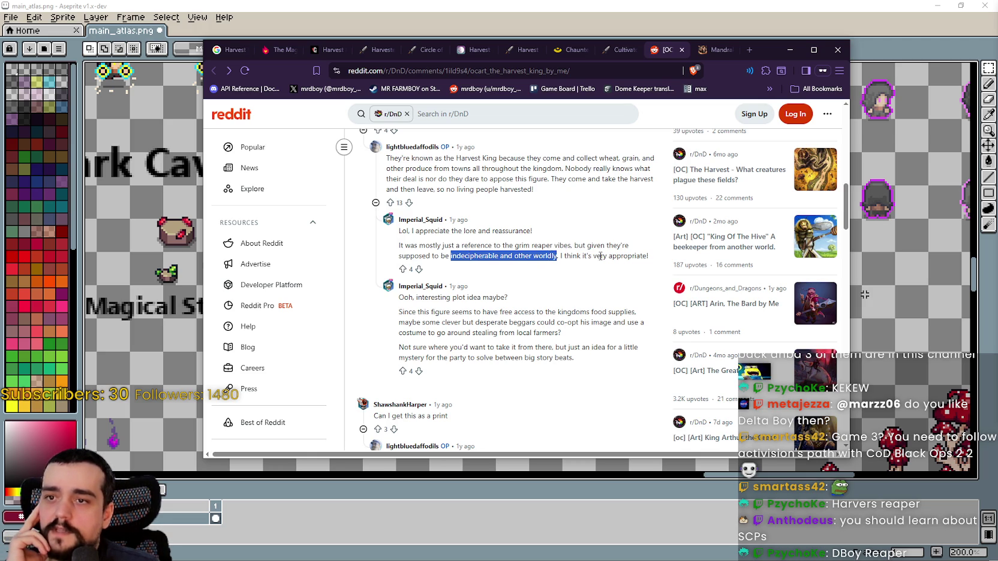
left_click_drag(647, 256, 420, 245)
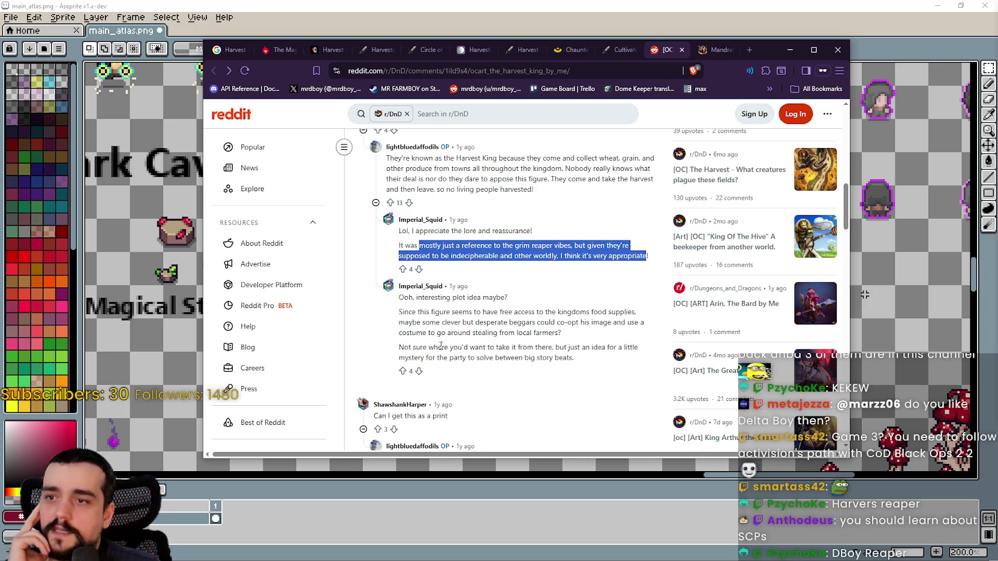
scroll(450, 245, "down", 1)
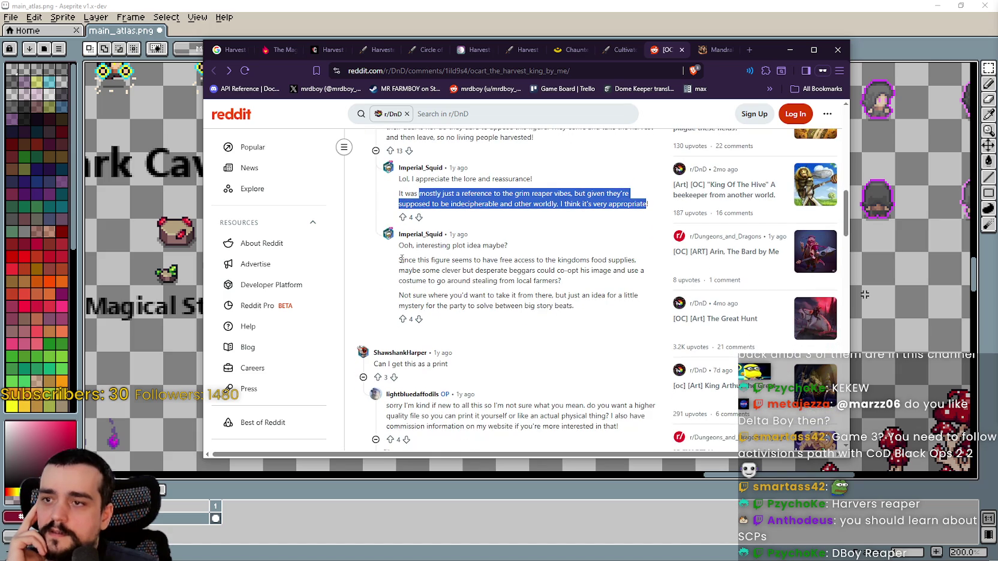
left_click_drag(401, 260, 630, 264)
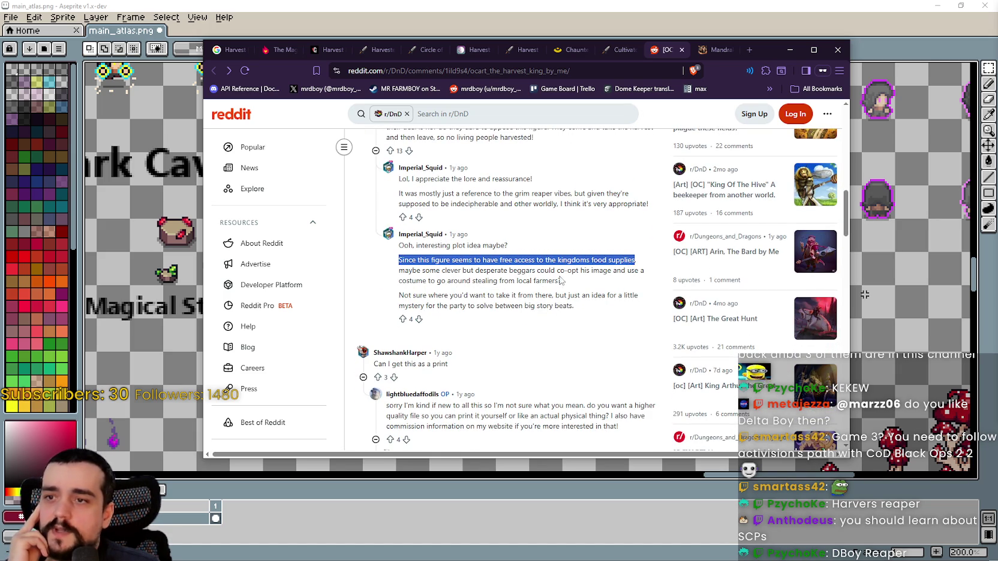
mouse_move(418, 270)
left_mouse_down()
mouse_move(637, 271)
mouse_move(427, 280)
mouse_move(480, 292)
mouse_move(567, 281)
left_mouse_up()
left_click_drag(399, 295, 470, 291)
scroll(534, 316, "down", 2)
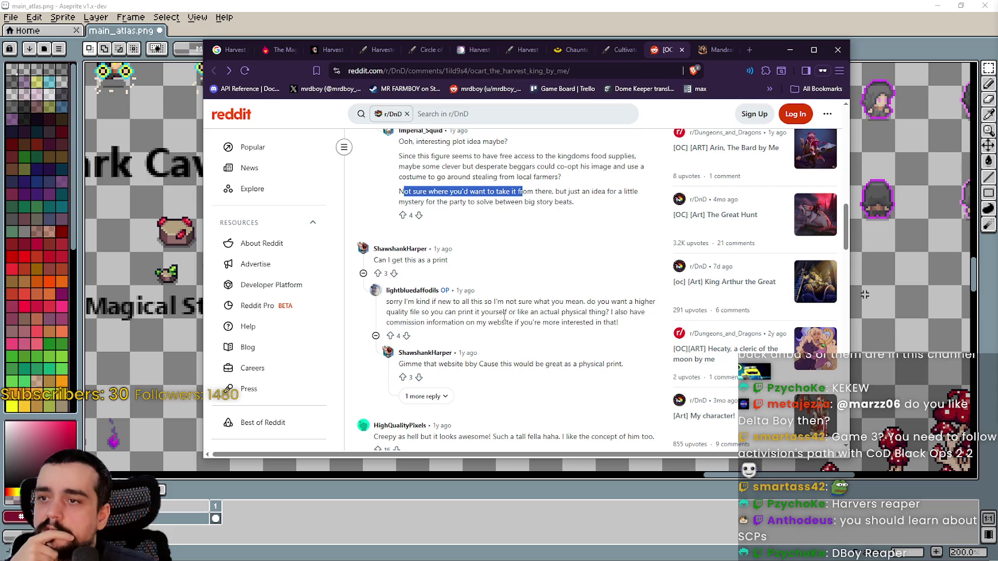
scroll(504, 318, "down", 2)
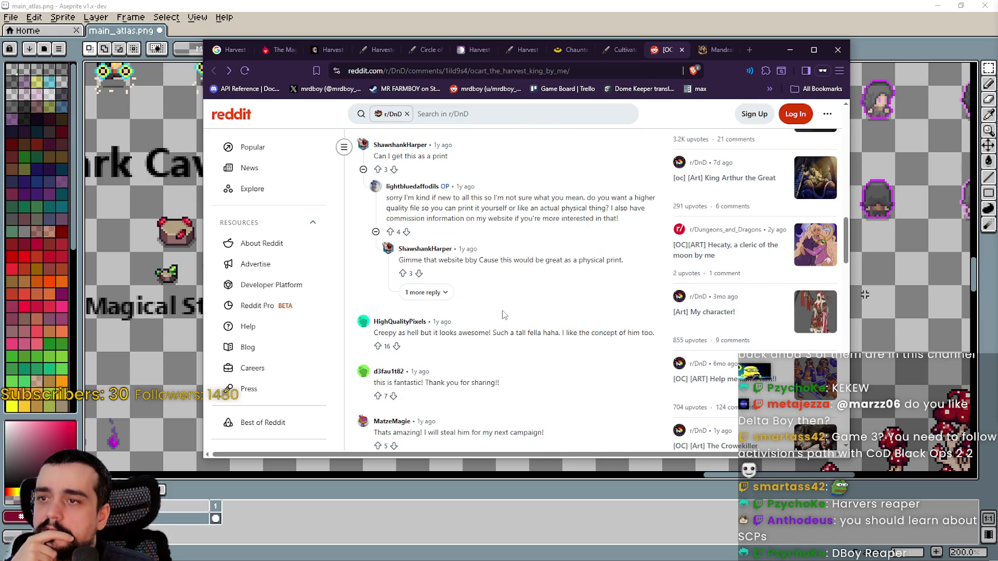
scroll(504, 315, "down", 1)
scroll(518, 306, "down", 1)
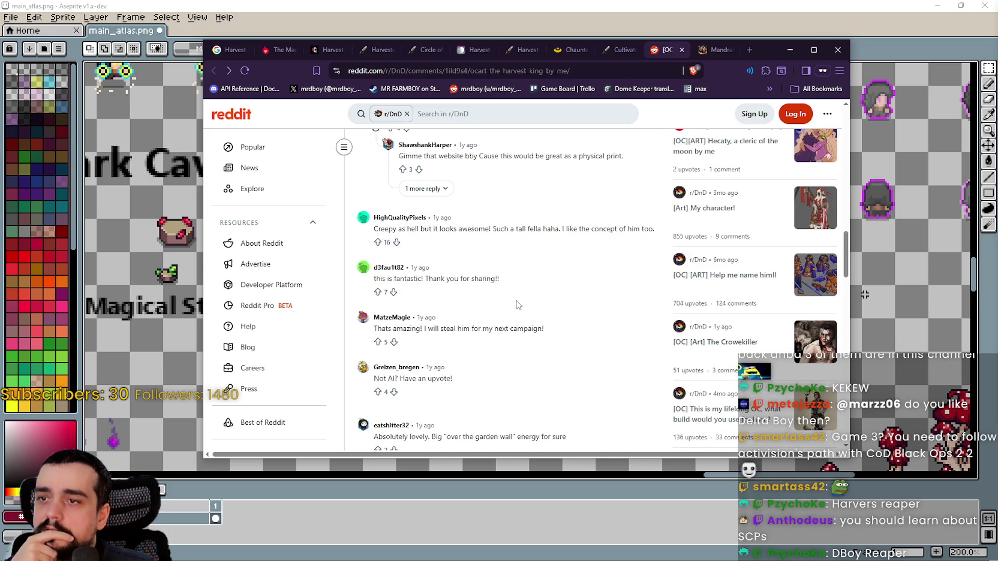
scroll(518, 307, "down", 1)
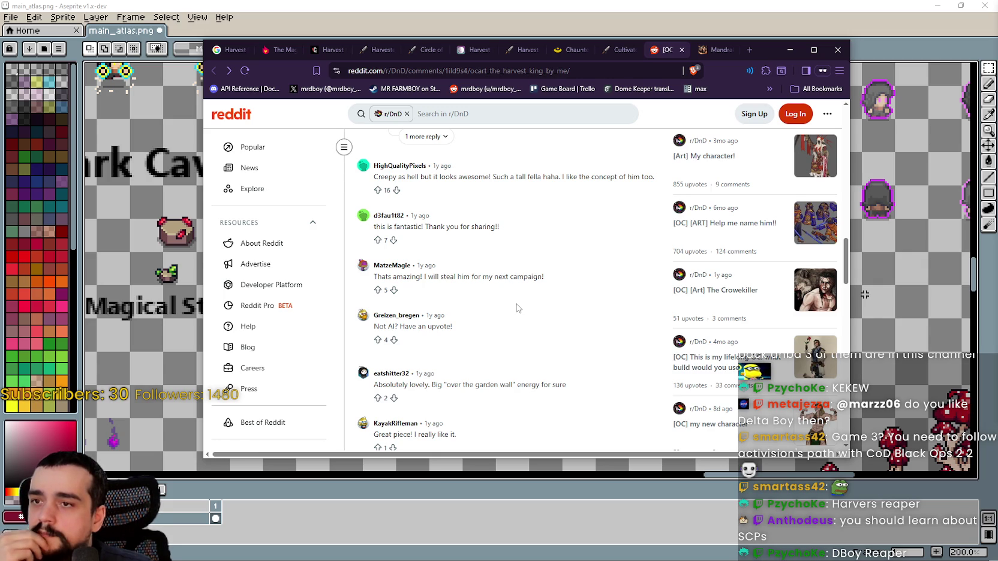
scroll(518, 308, "down", 3)
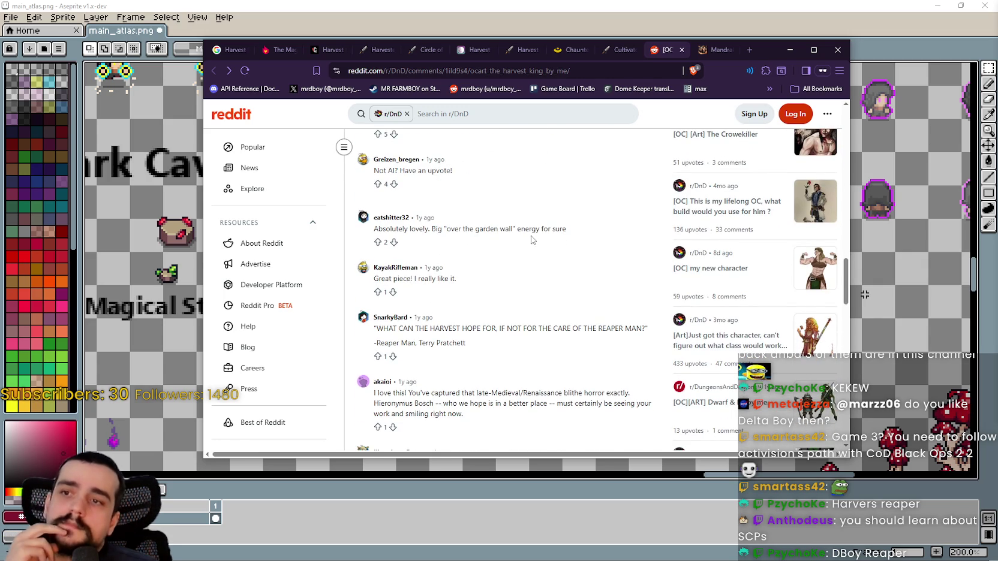
scroll(547, 327, "down", 1)
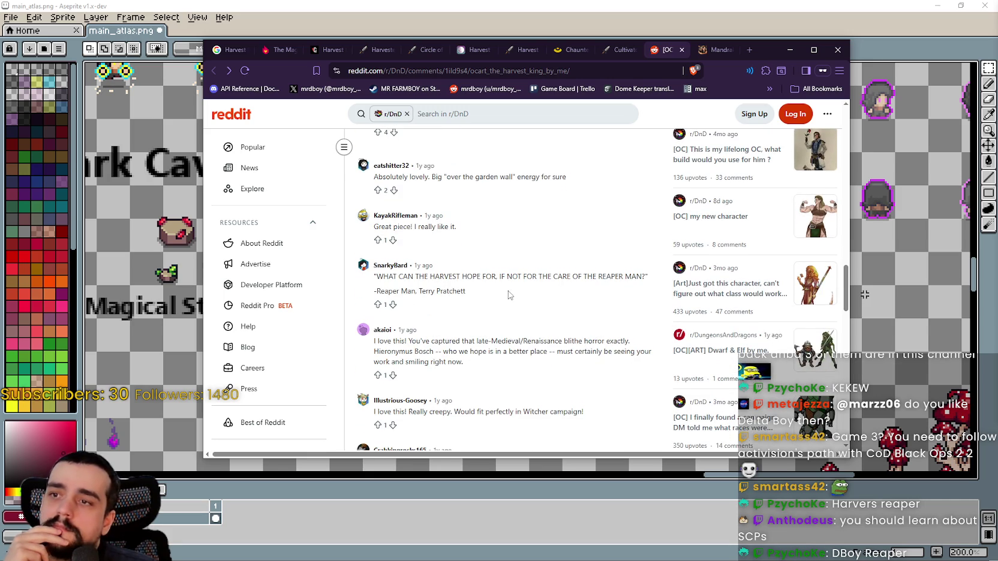
scroll(509, 294, "down", 1)
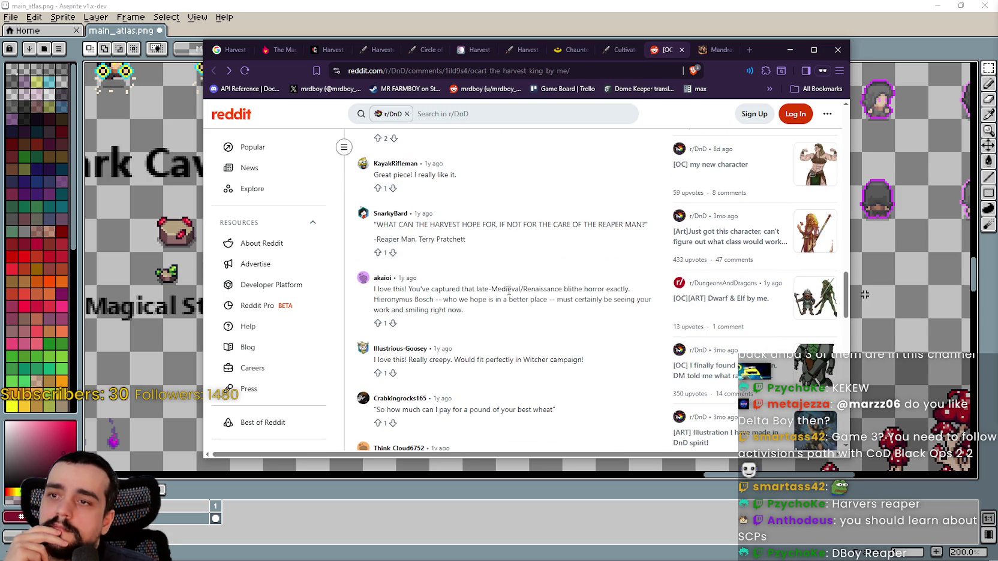
scroll(509, 292, "down", 2)
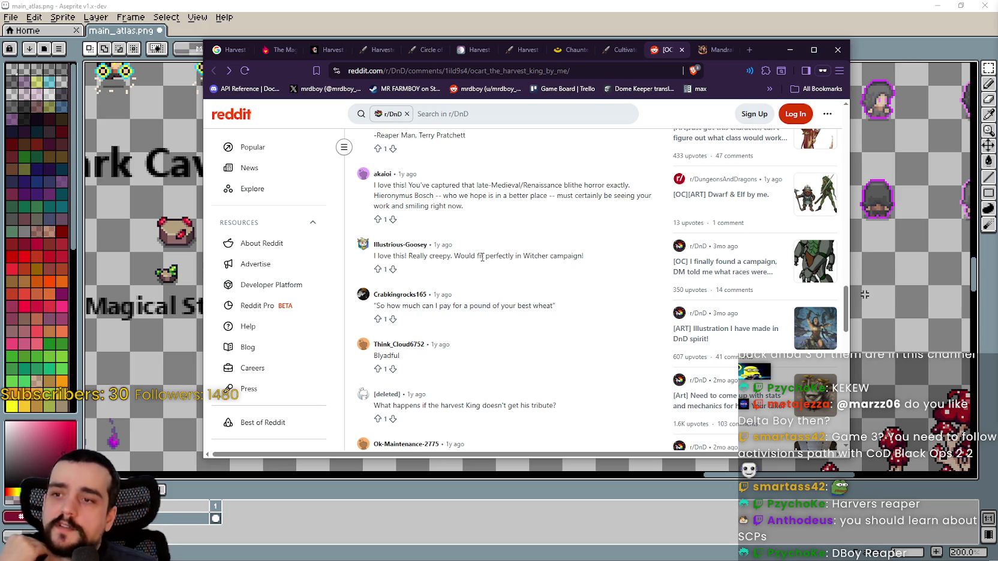
scroll(453, 251, "down", 1)
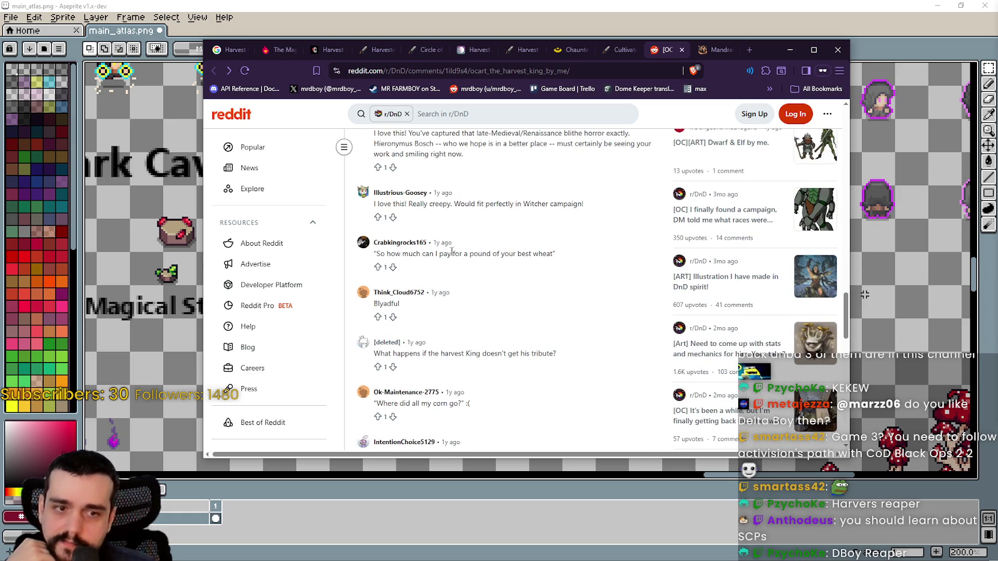
scroll(453, 252, "up", 1)
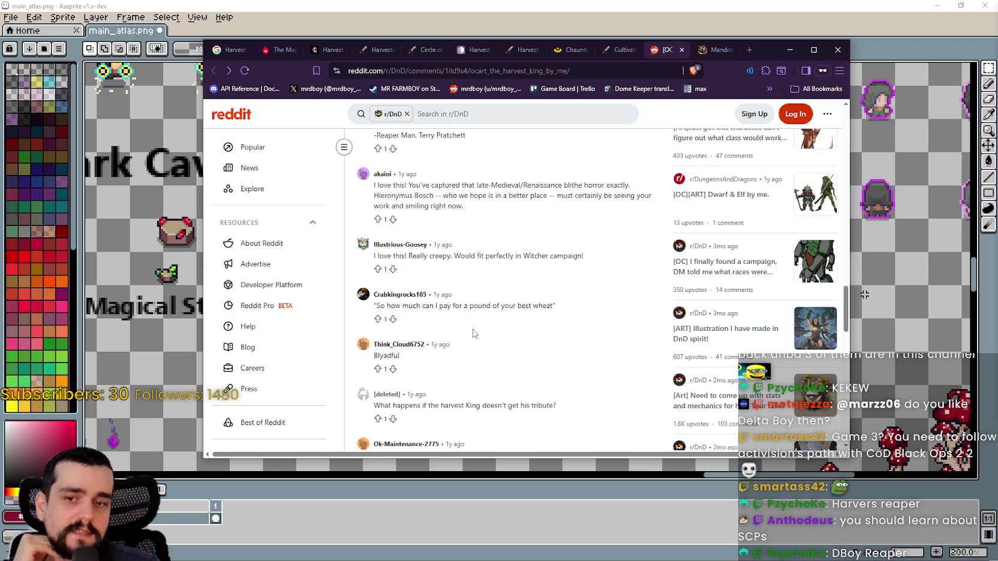
scroll(473, 334, "down", 2)
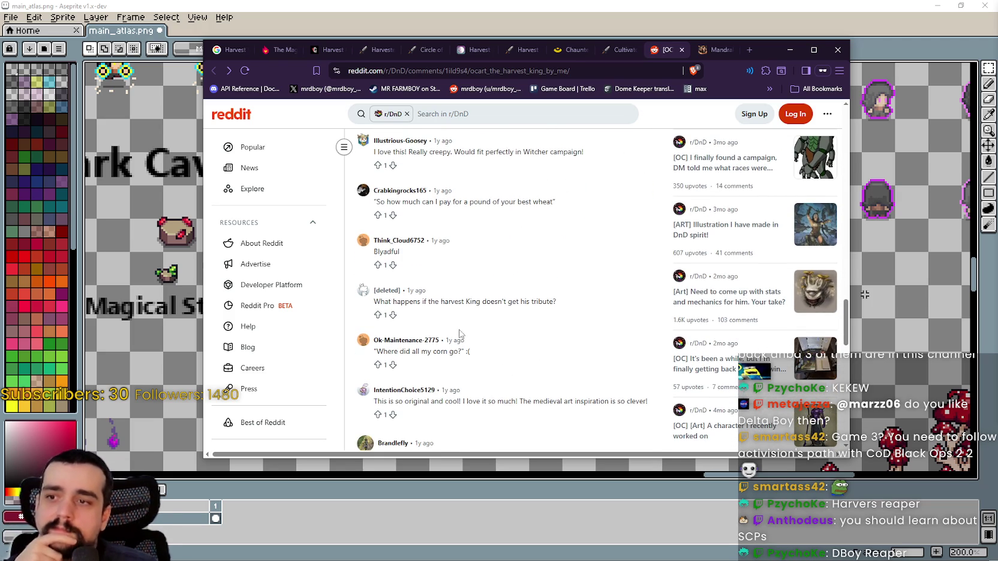
scroll(547, 359, "down", 2)
scroll(546, 358, "down", 2)
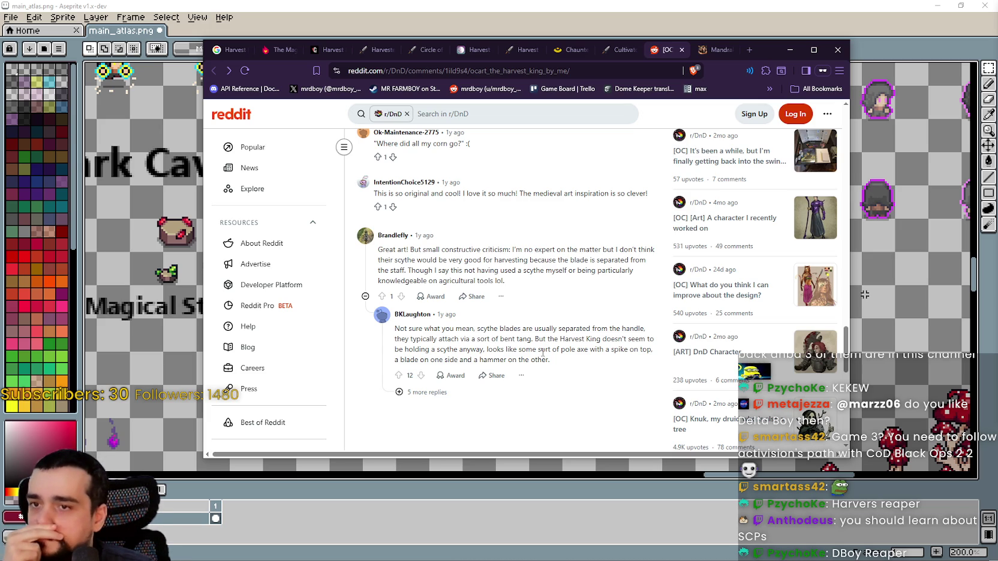
scroll(543, 352, "down", 3)
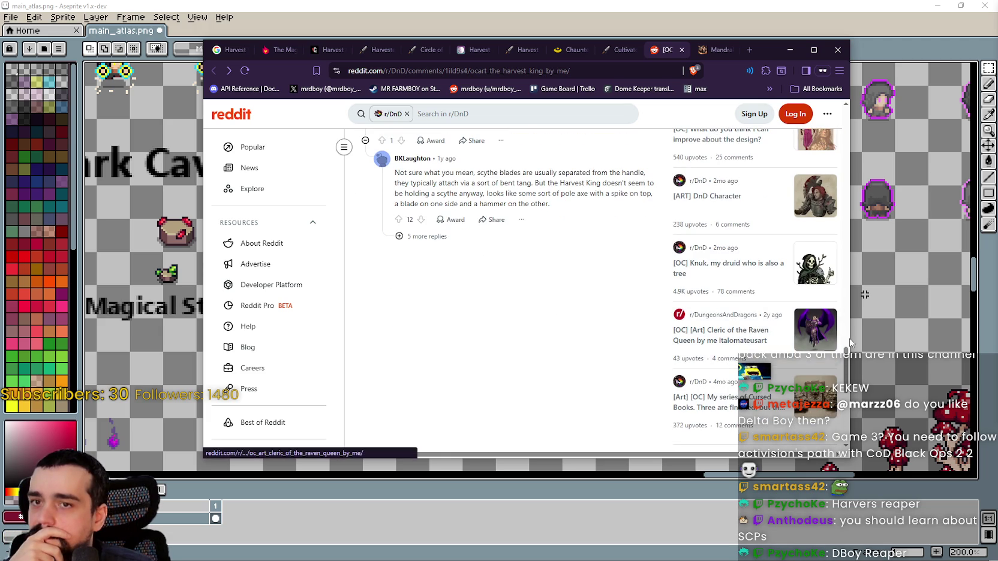
scroll(848, 330, "up", 2)
scroll(848, 330, "up", 5)
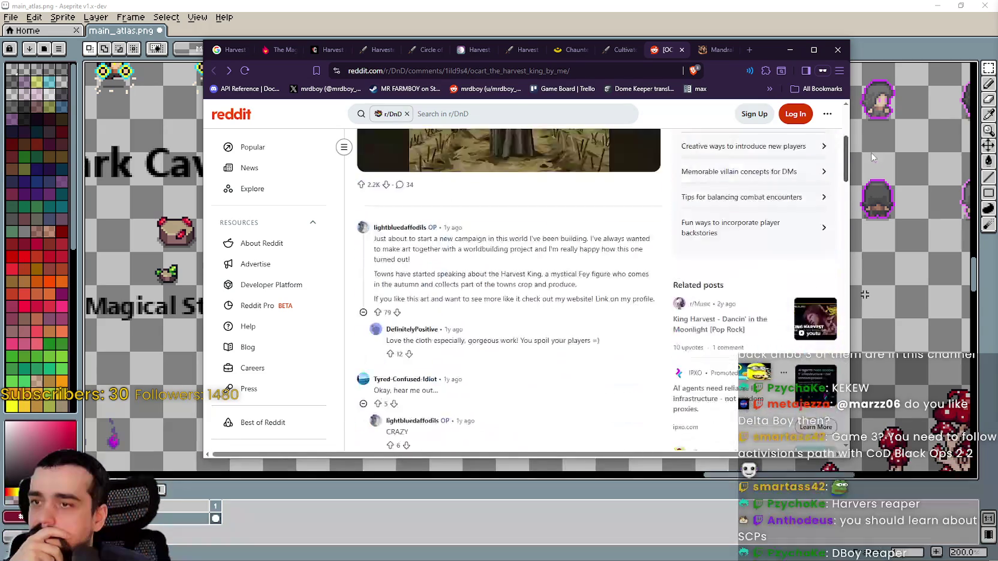
Open the Harvest King art full size and zoom in on the scythe, then the halo
left_click(491, 368)
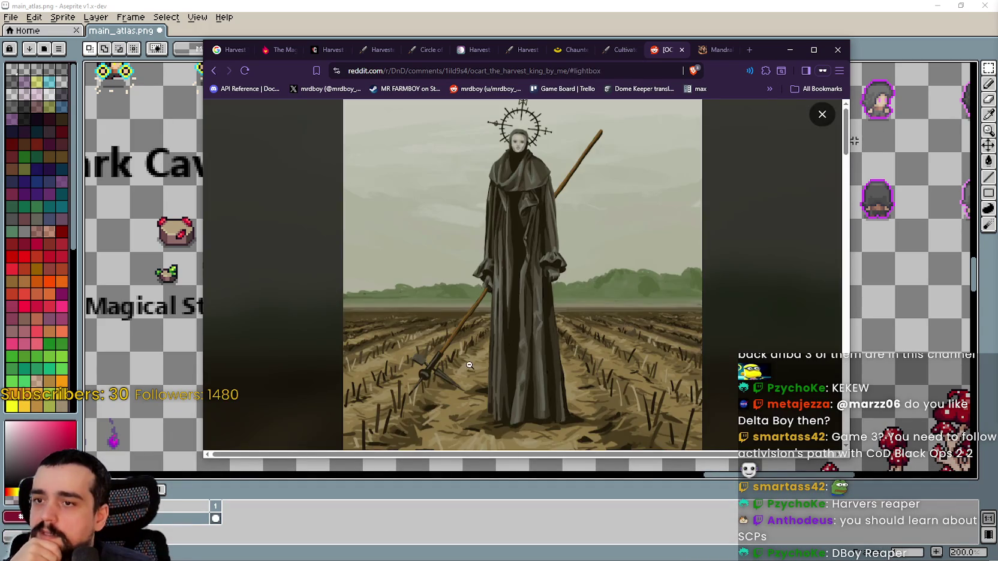
left_click(471, 368)
left_click(448, 371)
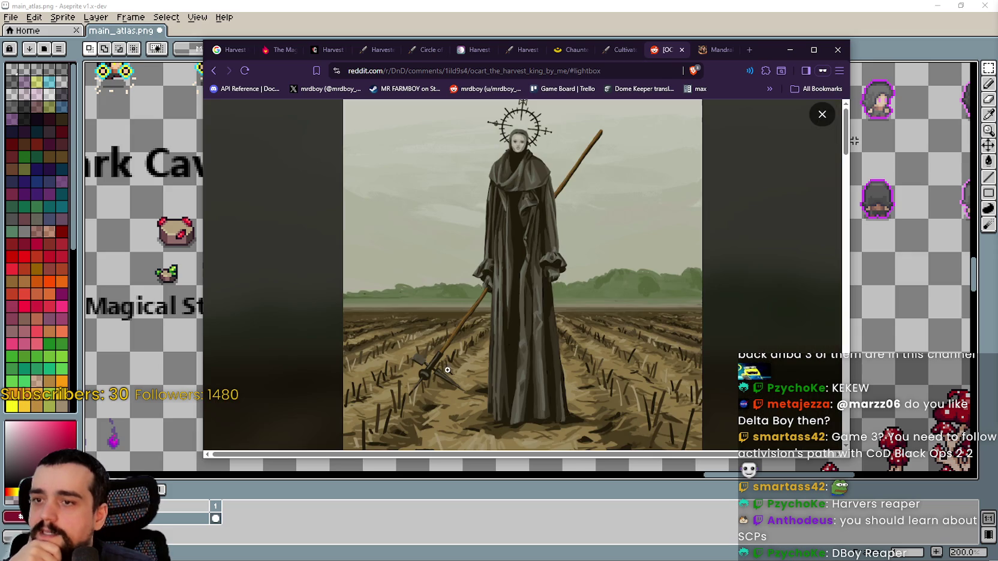
left_click(594, 141)
left_click(595, 156)
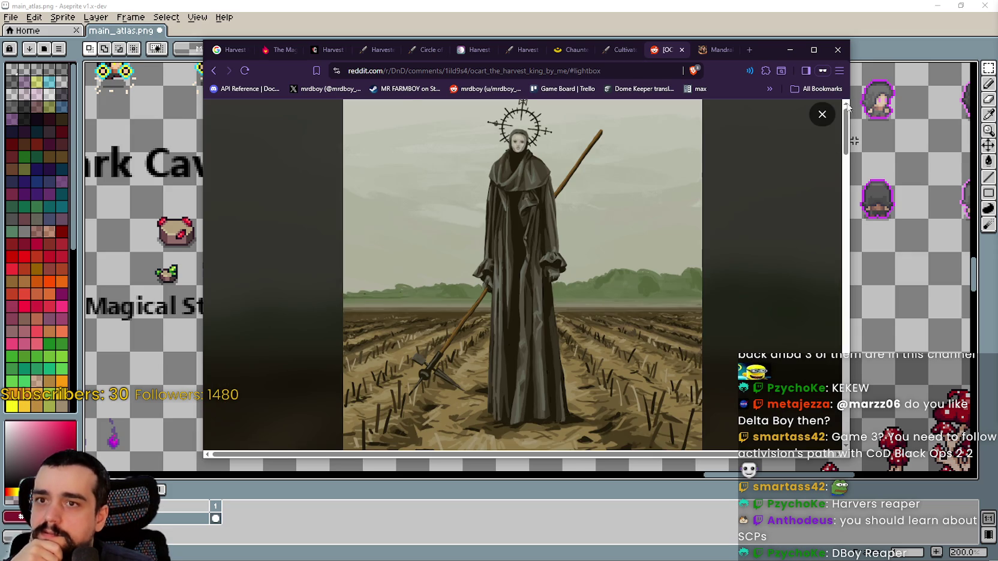
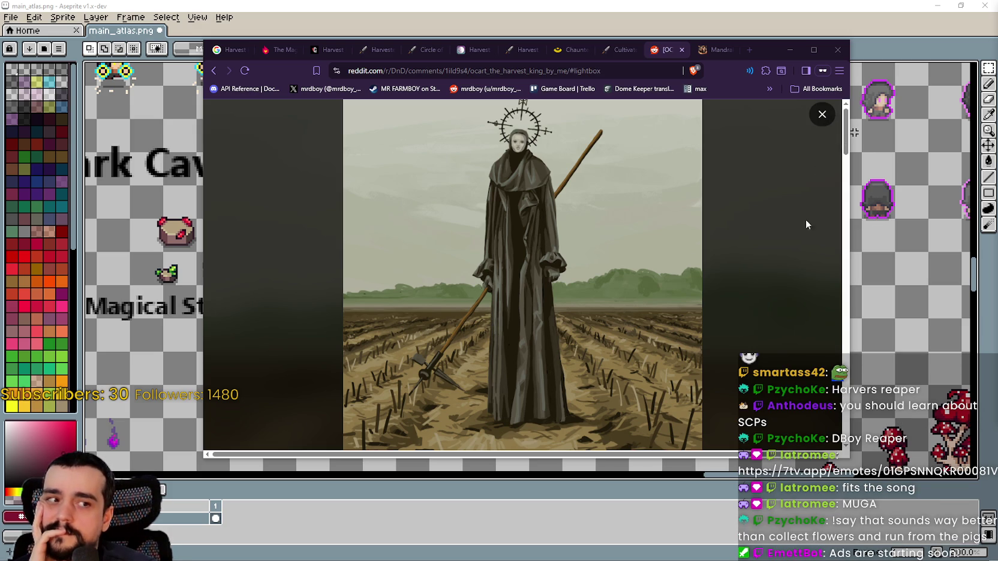
Enlarge the Harvest King artwork window, then minimize the browser to reveal main_atlas.png
mouse_move(846, 459)
left_mouse_down()
mouse_move(854, 555)
mouse_move(852, 524)
mouse_move(826, 514)
left_mouse_up()
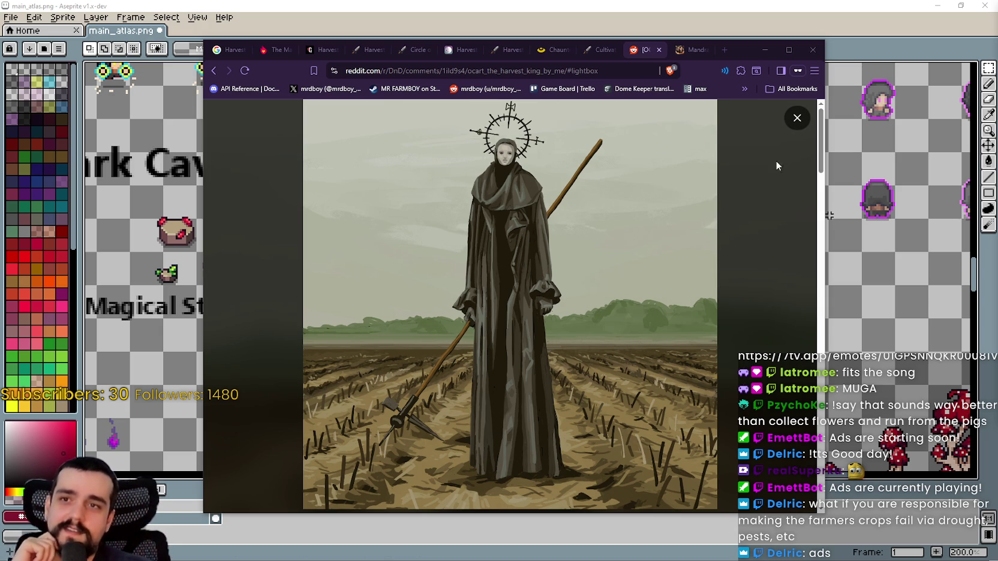
left_click(765, 50)
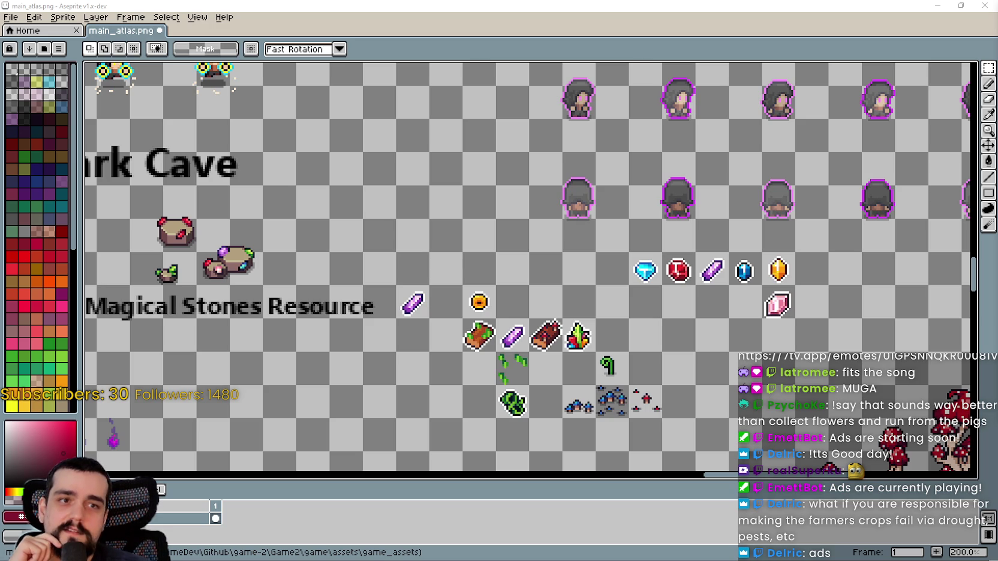
key("alt+Tab")
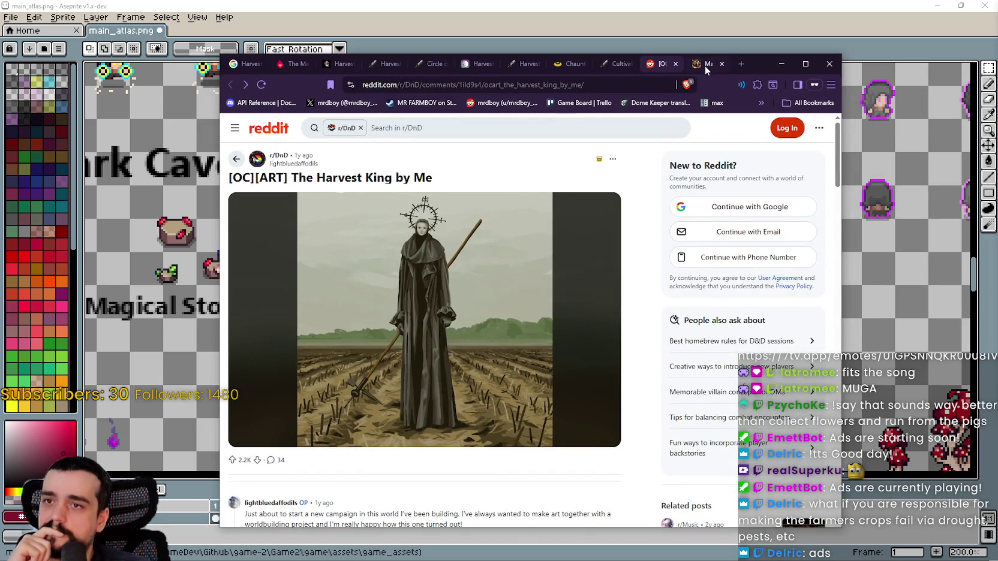
left_click(706, 70)
scroll(590, 372, "down", 3)
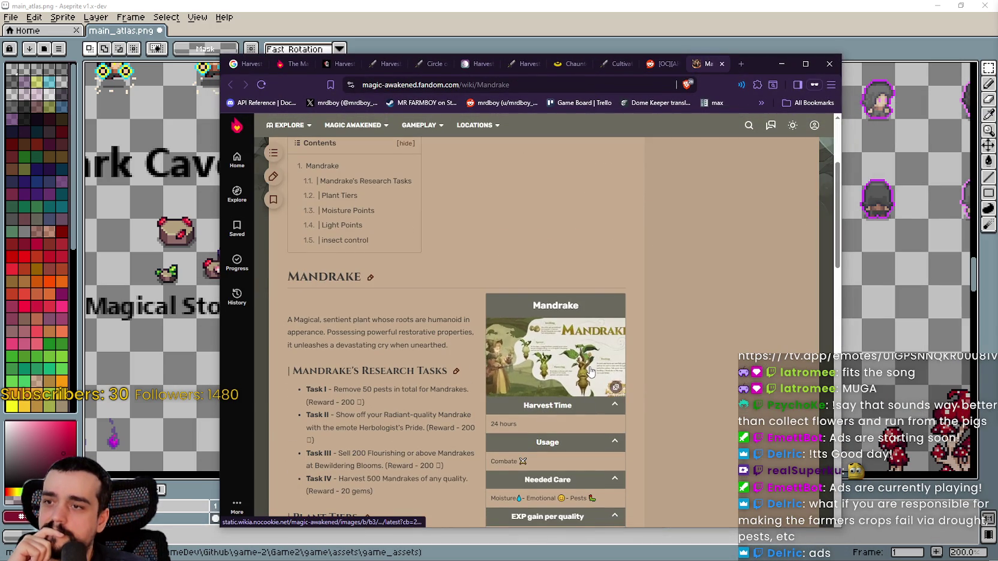
scroll(591, 372, "down", 2)
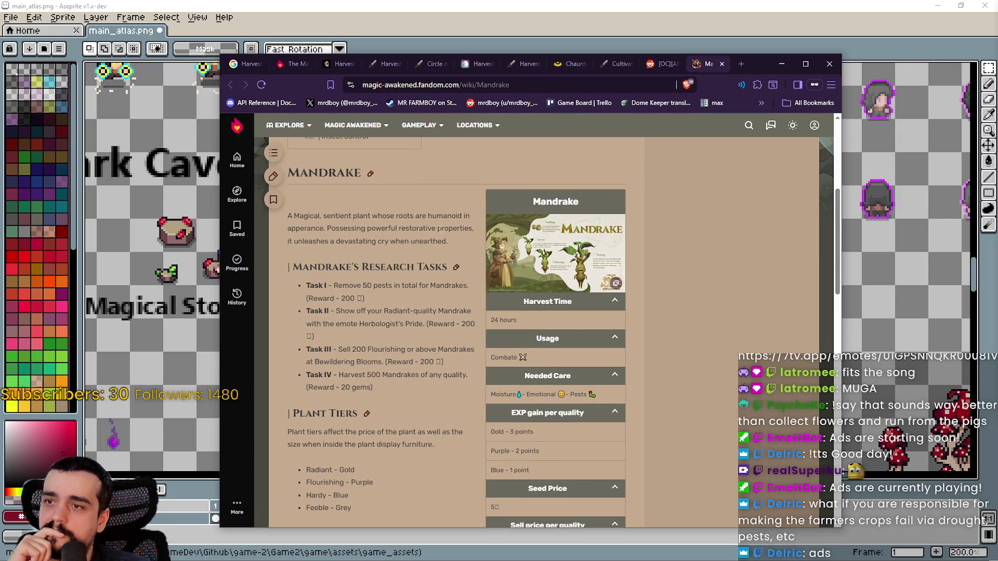
left_click_drag(407, 216, 435, 234)
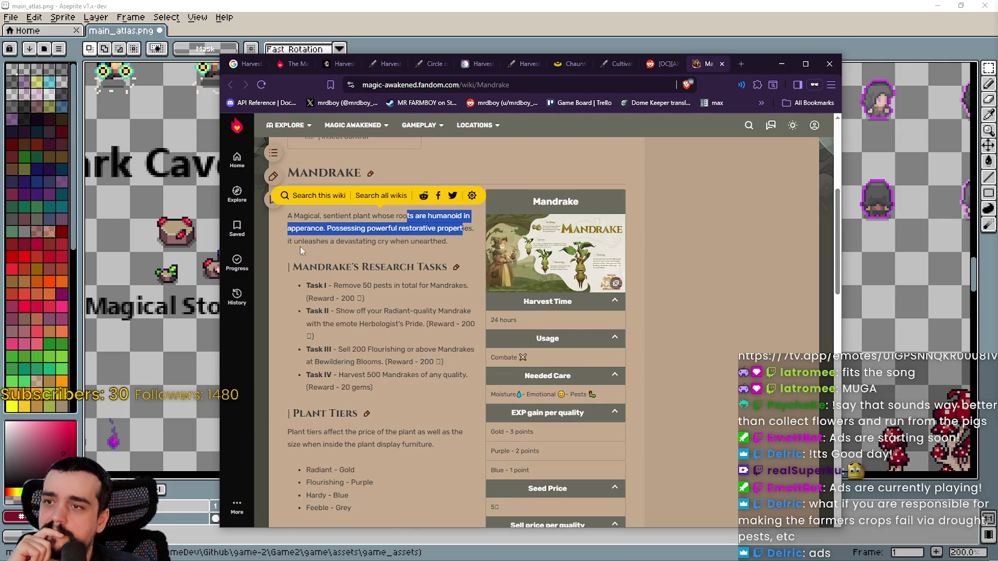
mouse_move(303, 241)
left_mouse_down()
mouse_move(461, 252)
mouse_move(460, 241)
left_mouse_up()
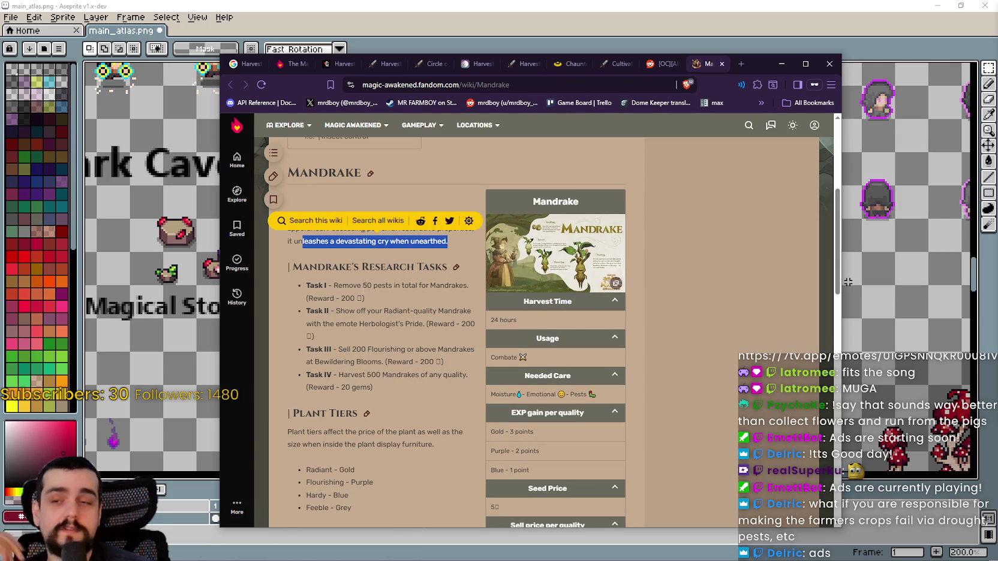
left_click(390, 267)
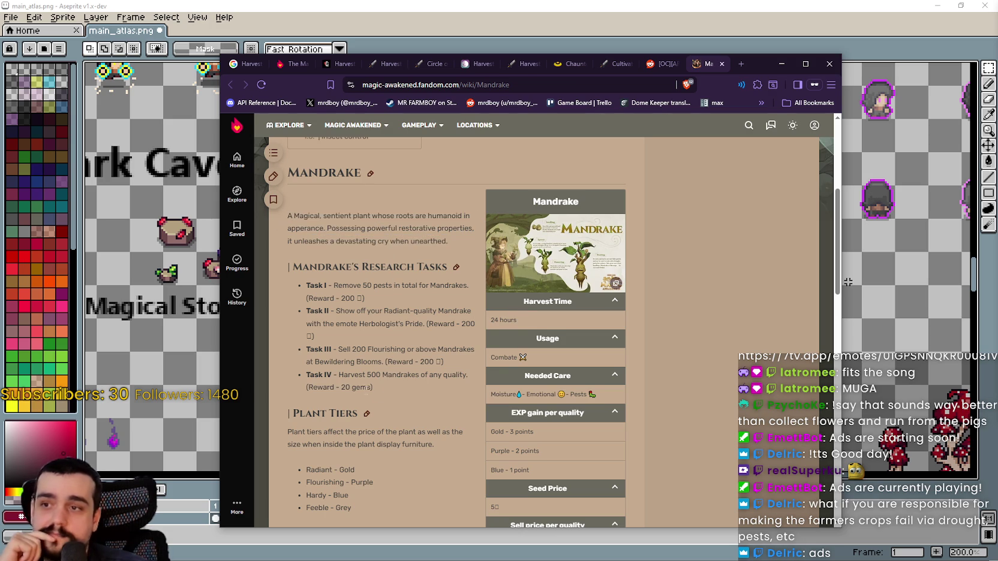
scroll(381, 390, "down", 3)
scroll(458, 393, "down", 3)
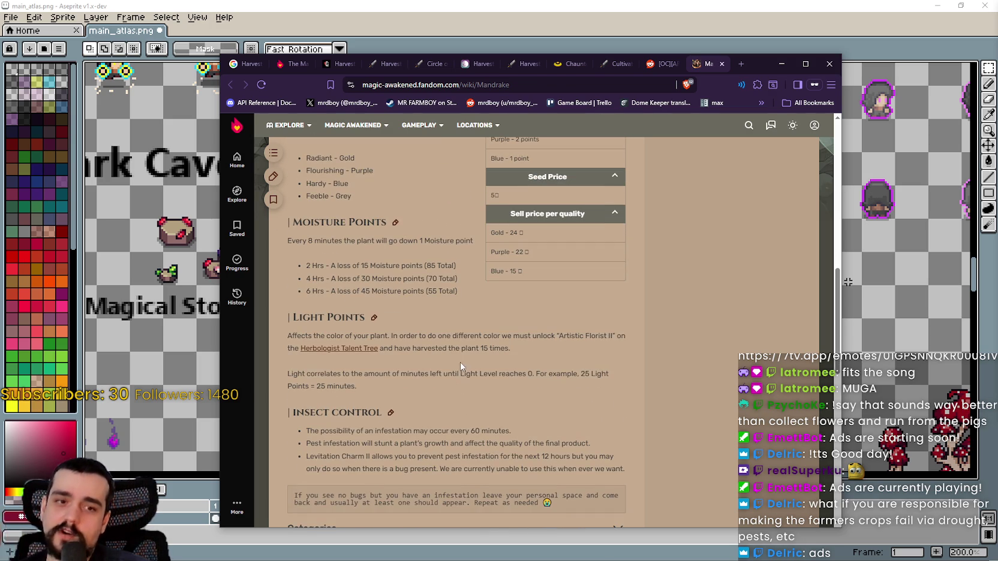
scroll(459, 372, "down", 4)
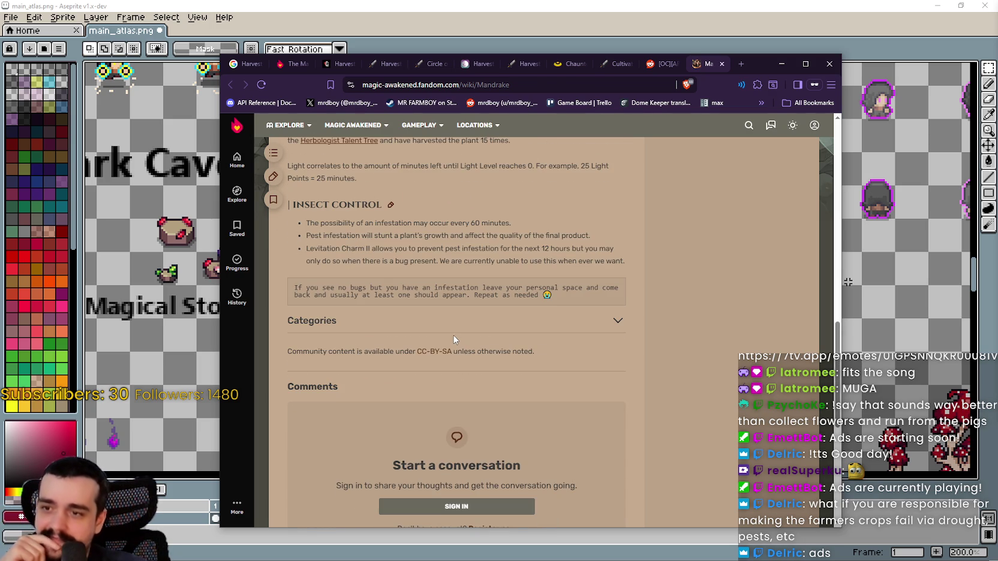
scroll(454, 339, "up", 7)
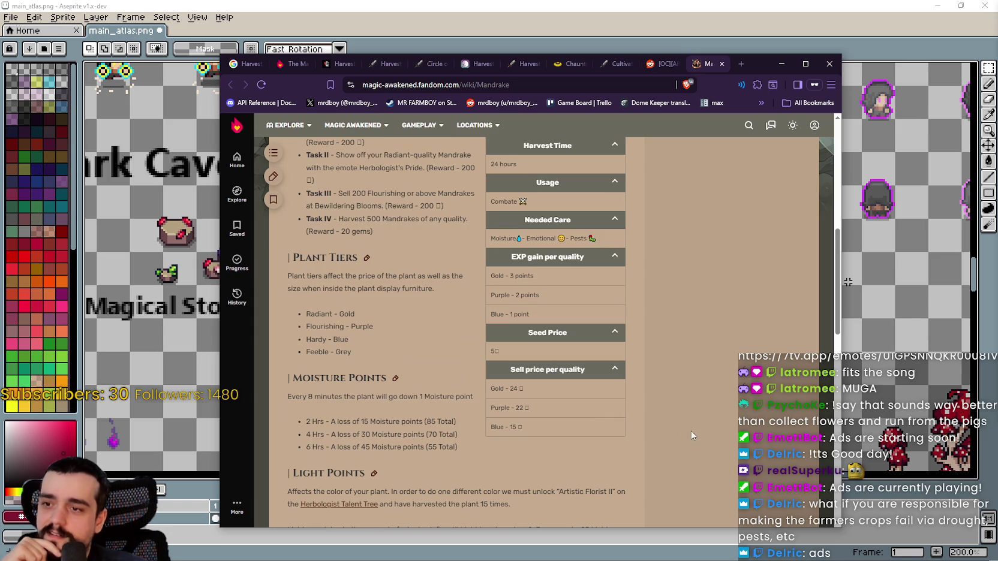
scroll(660, 414, "up", 10)
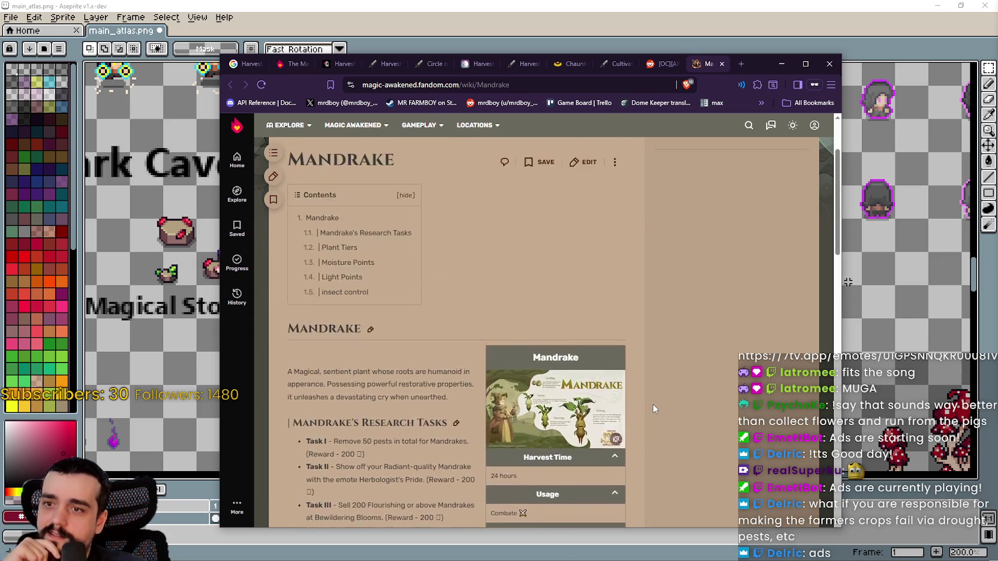
scroll(654, 408, "down", 3)
Select the 16x16 purple crystal in the Magical Stones Resource row
key("alt+Tab")
scroll(563, 258, "down", 3)
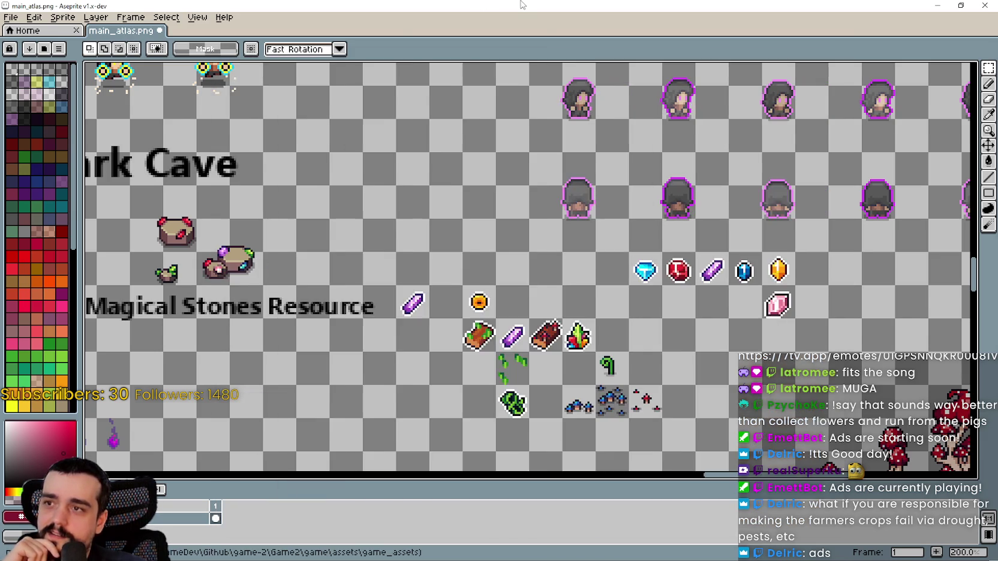
scroll(564, 258, "down", 1)
scroll(539, 258, "up", 2)
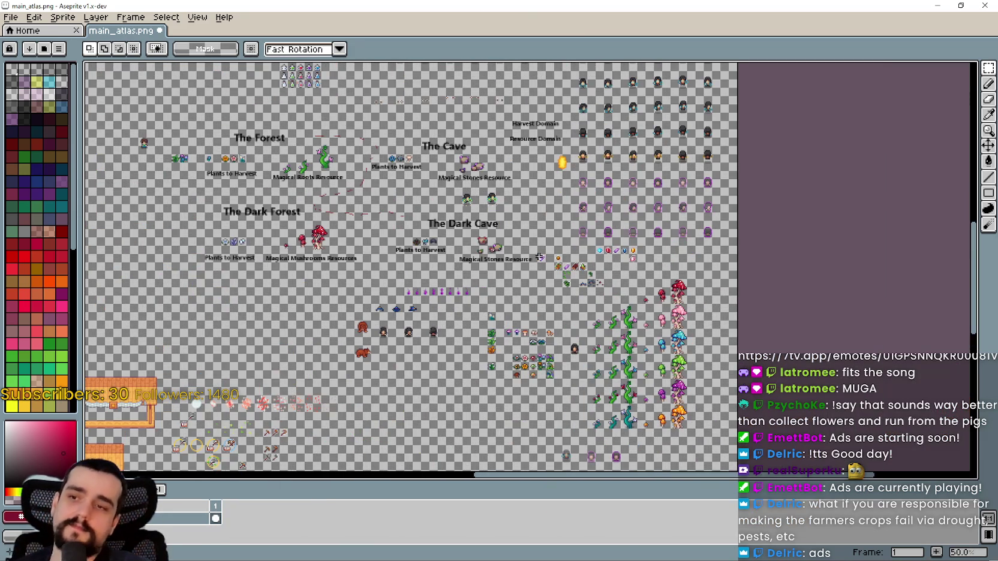
scroll(488, 295, "up", 5)
scroll(488, 294, "down", 5)
scroll(588, 309, "up", 4)
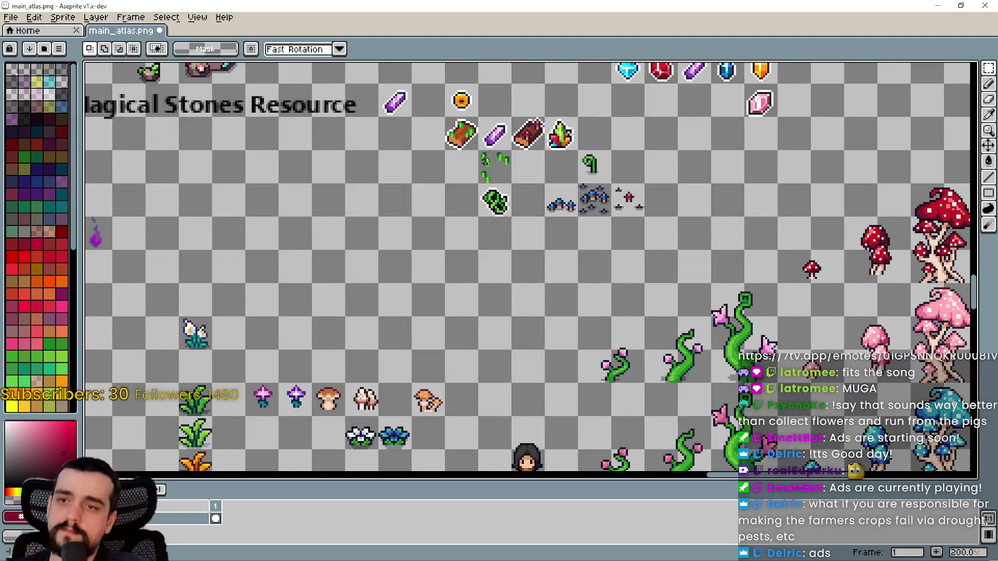
left_click_drag(447, 202, 602, 228)
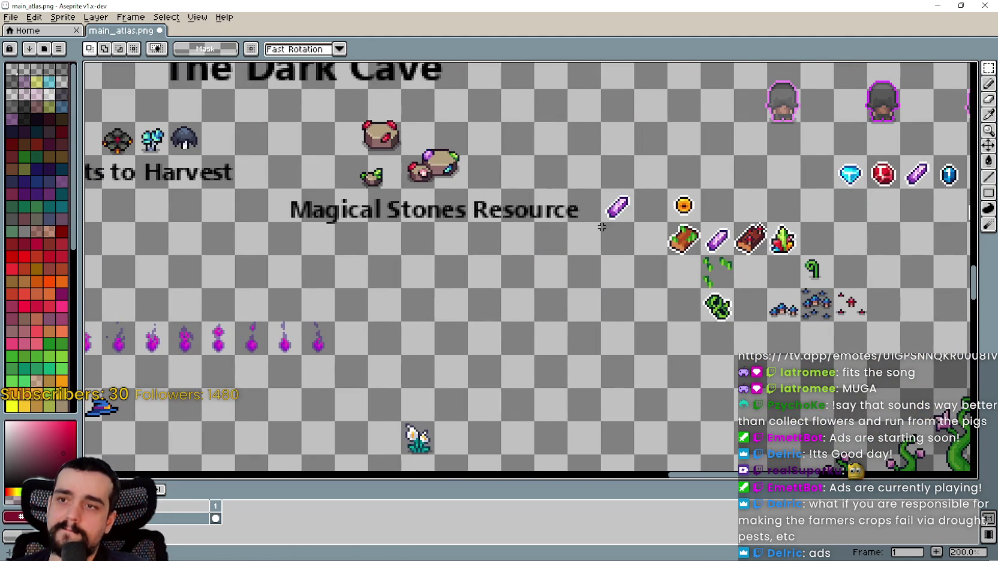
left_click(618, 207)
left_click_drag(788, 230, 569, 261)
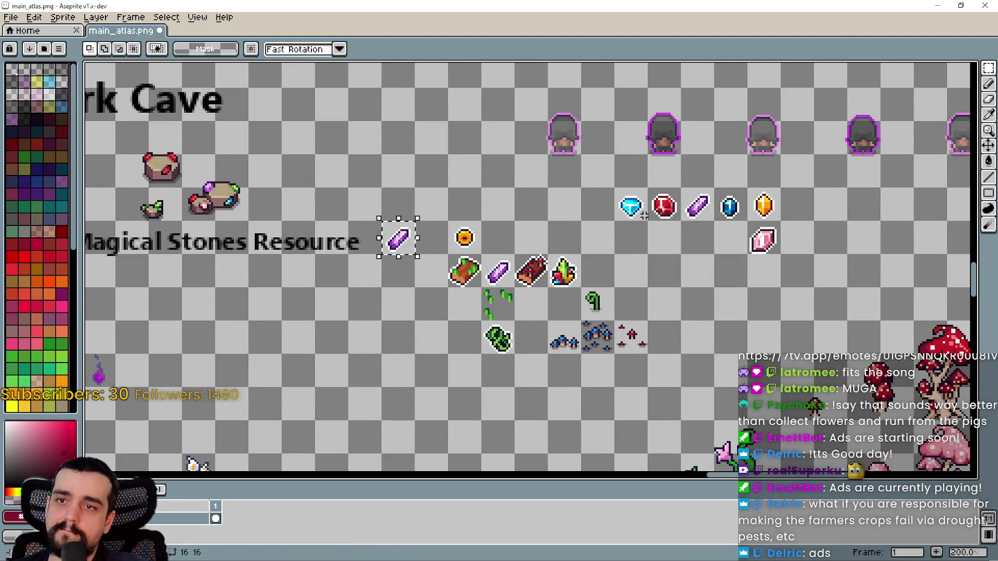
Paste a copy of the crystal and move it just above the red stall counter
scroll(704, 197, "up", 1)
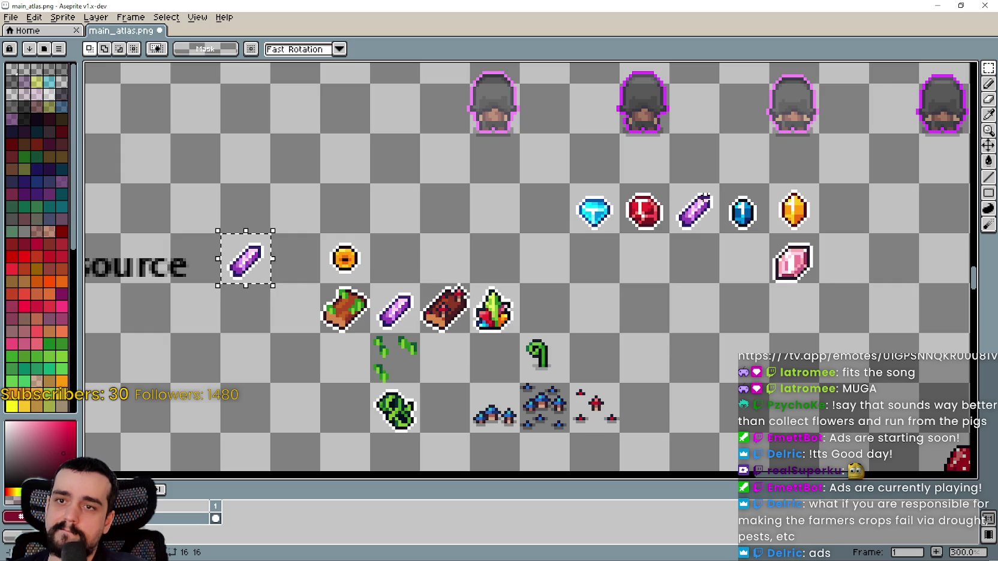
scroll(705, 196, "down", 3)
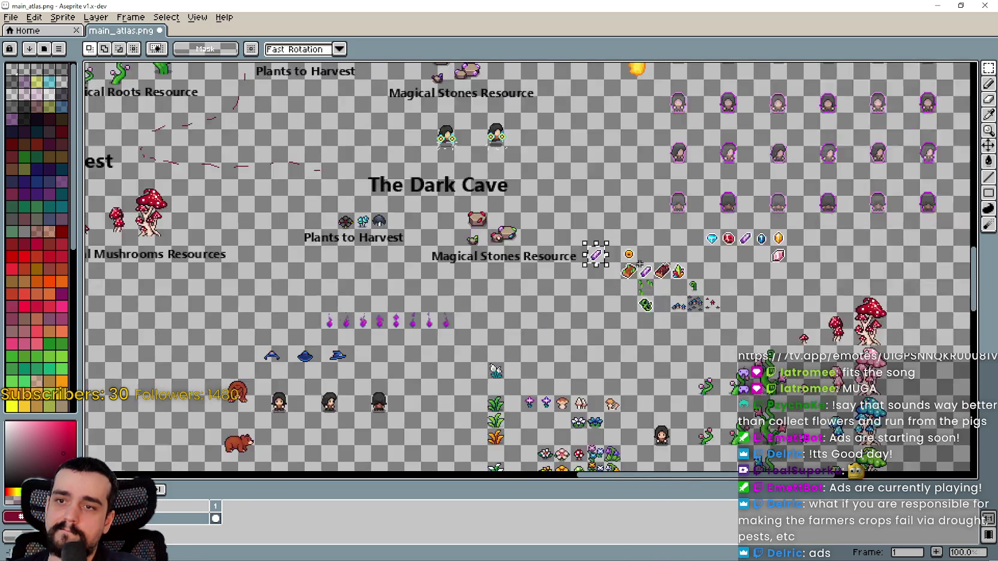
scroll(711, 174, "up", 1)
scroll(666, 127, "down", 3)
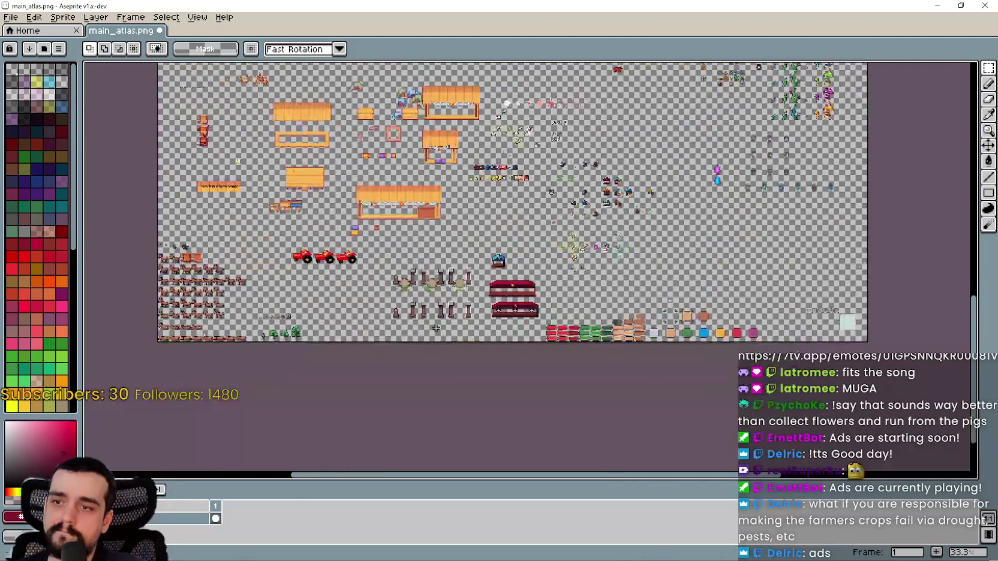
scroll(719, 241, "up", 3)
scroll(557, 228, "up", 1)
scroll(540, 231, "up", 5)
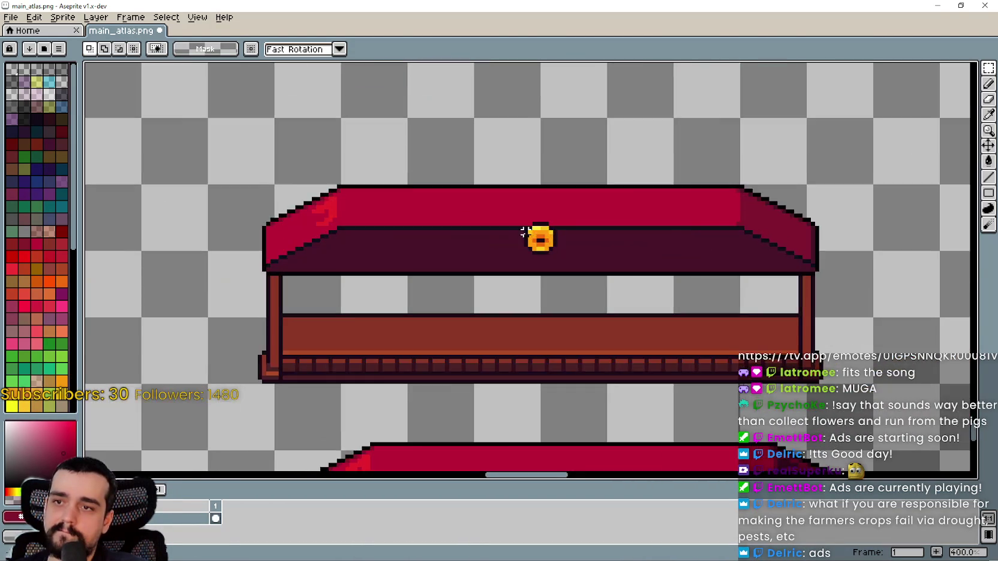
key("ctrl+v")
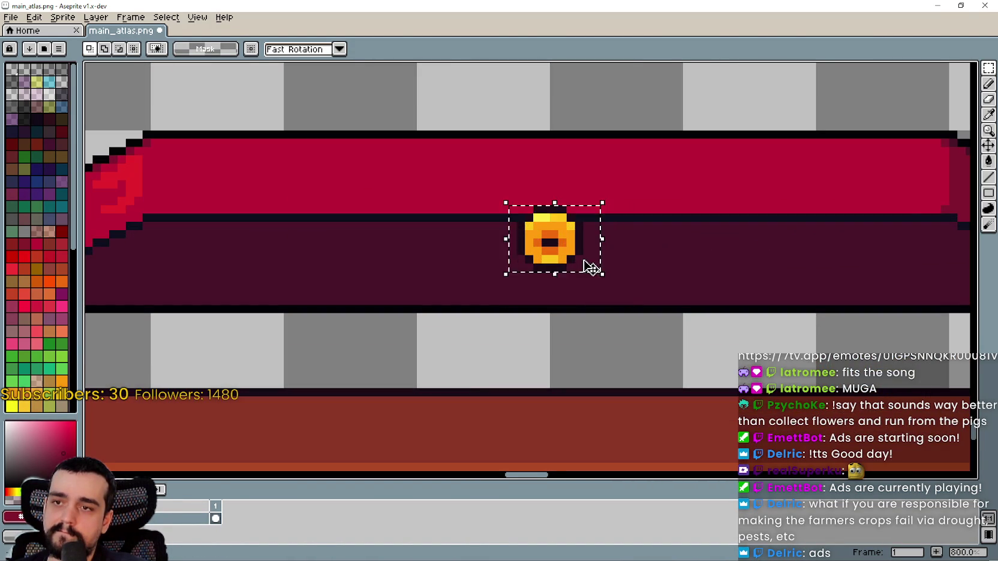
scroll(540, 228, "down", 2)
left_click_drag(533, 281, 539, 213)
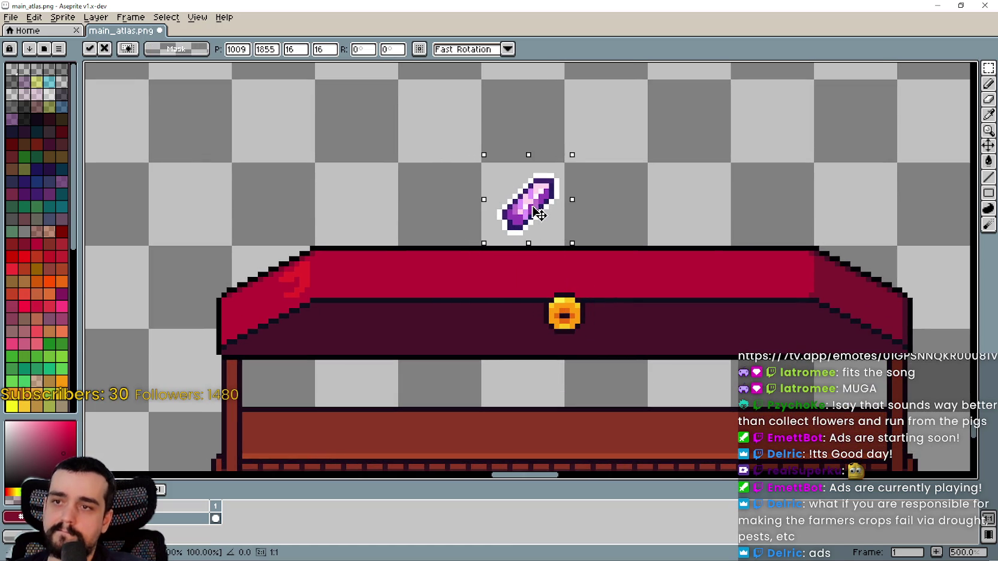
Commit the pasted crystal and delete the gold coin from the red counter
scroll(635, 258, "up", 1)
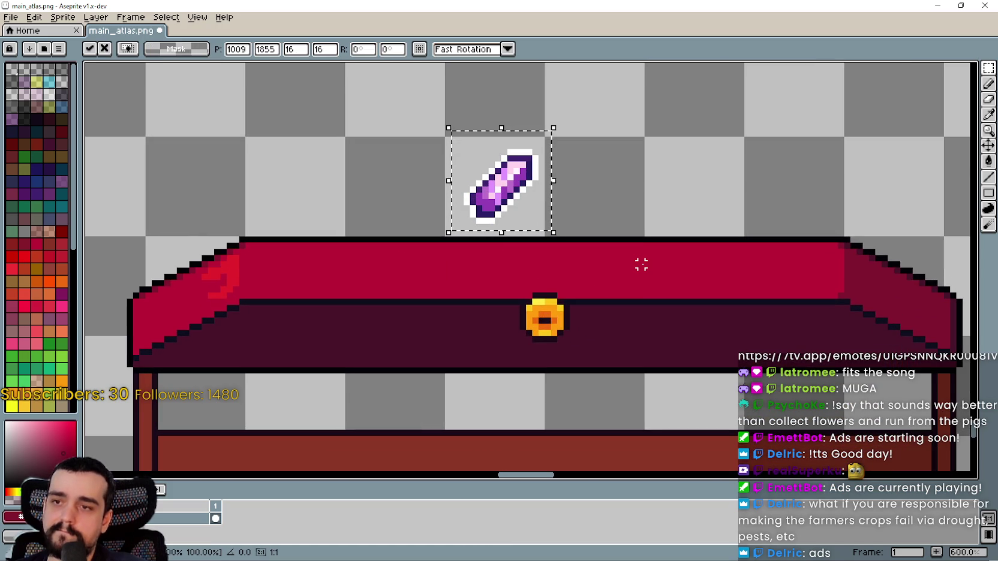
left_click(641, 264)
scroll(501, 180, "up", 3)
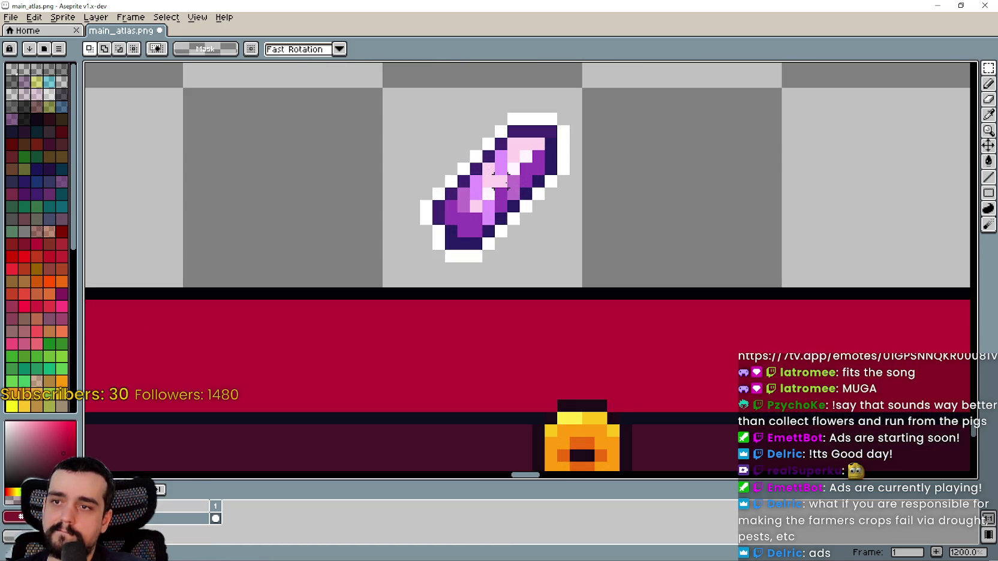
scroll(500, 180, "down", 2)
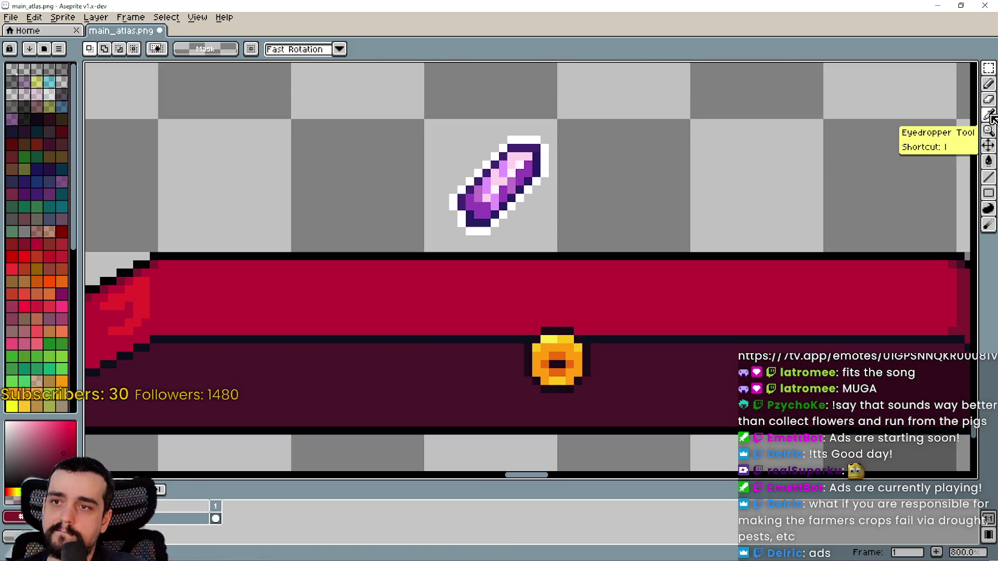
scroll(521, 178, "down", 2)
scroll(511, 261, "up", 2)
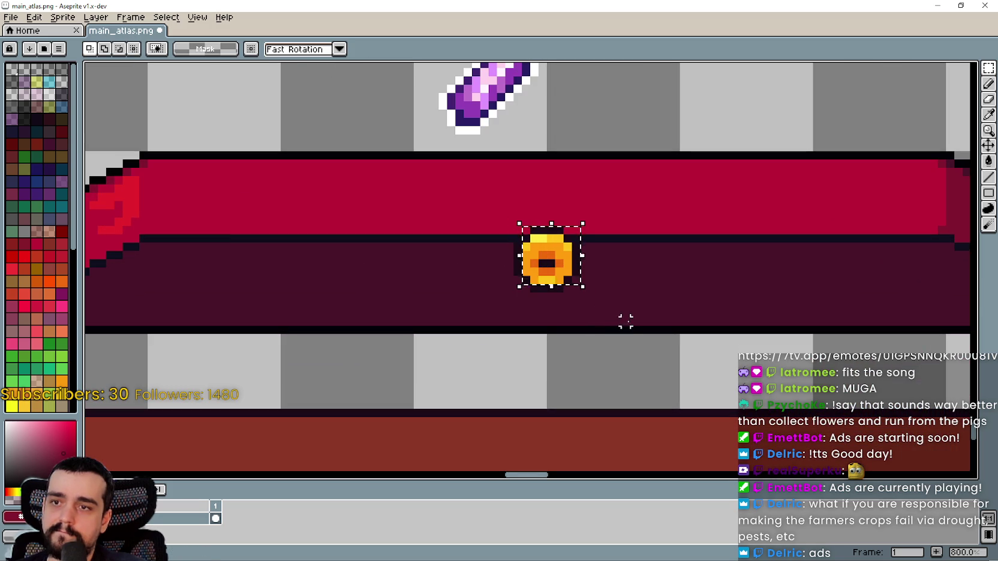
mouse_move(601, 296)
left_mouse_down()
mouse_move(515, 220)
mouse_move(514, 302)
left_mouse_up()
key("Delete")
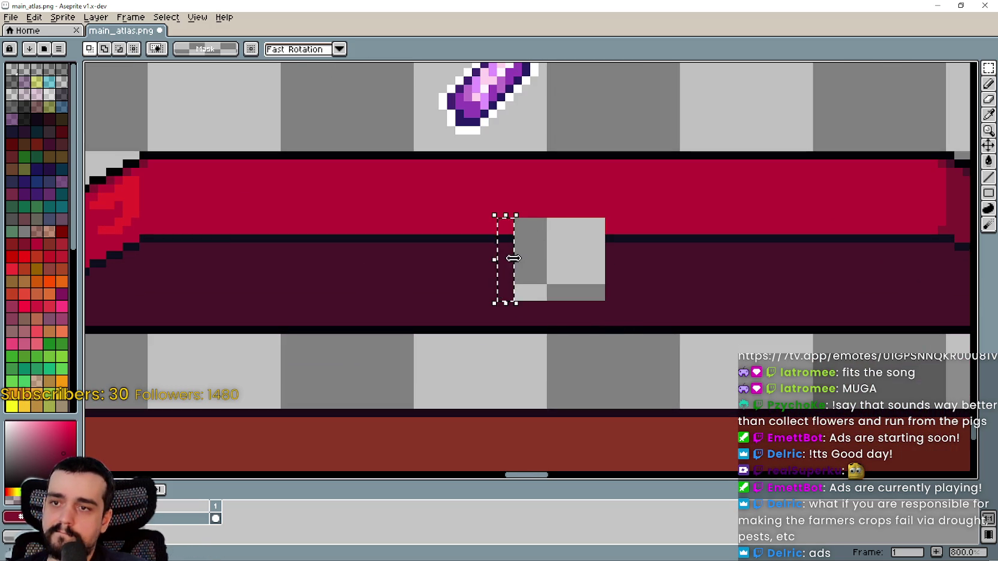
Clear the selection and select the pasted purple crystal
left_click_drag(514, 258, 662, 260)
left_click(517, 127)
scroll(452, 127, "left", 1)
scroll(460, 216, "up", 2)
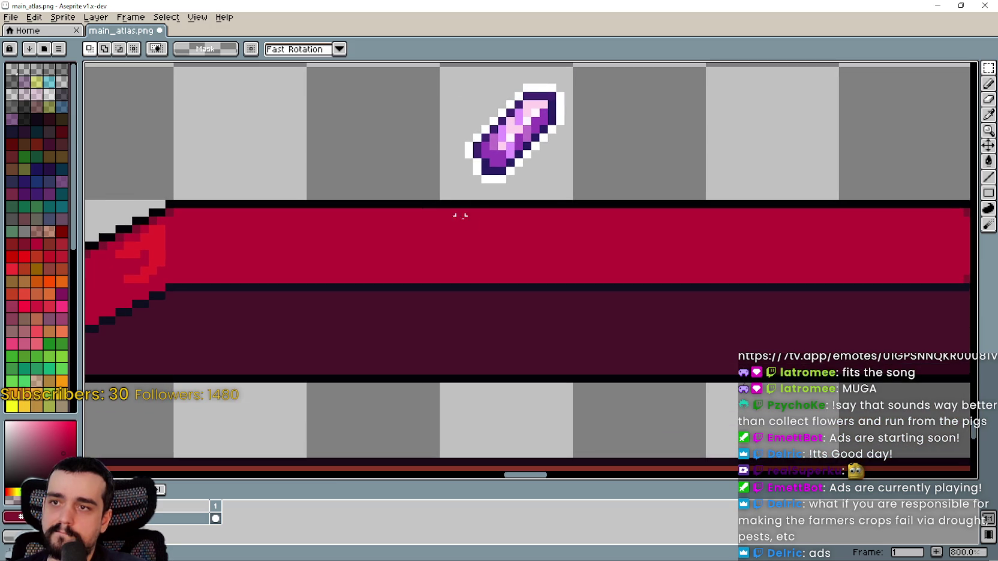
left_click_drag(444, 179, 592, 72)
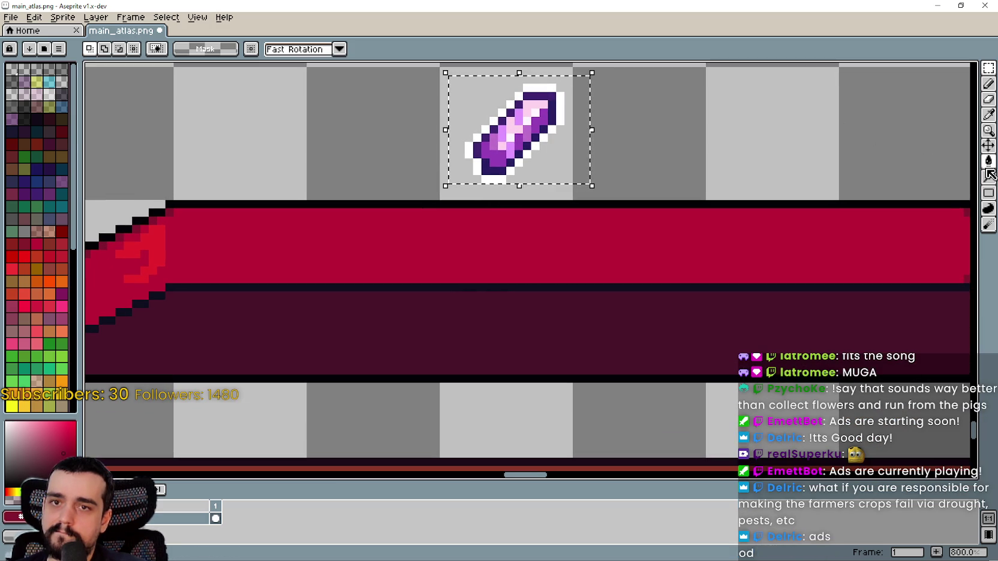
Erase the crystal's white outline pixels on its right, top, tip, base and bottom with Paint Bucket
key("g")
right_click(560, 112)
right_click(536, 88)
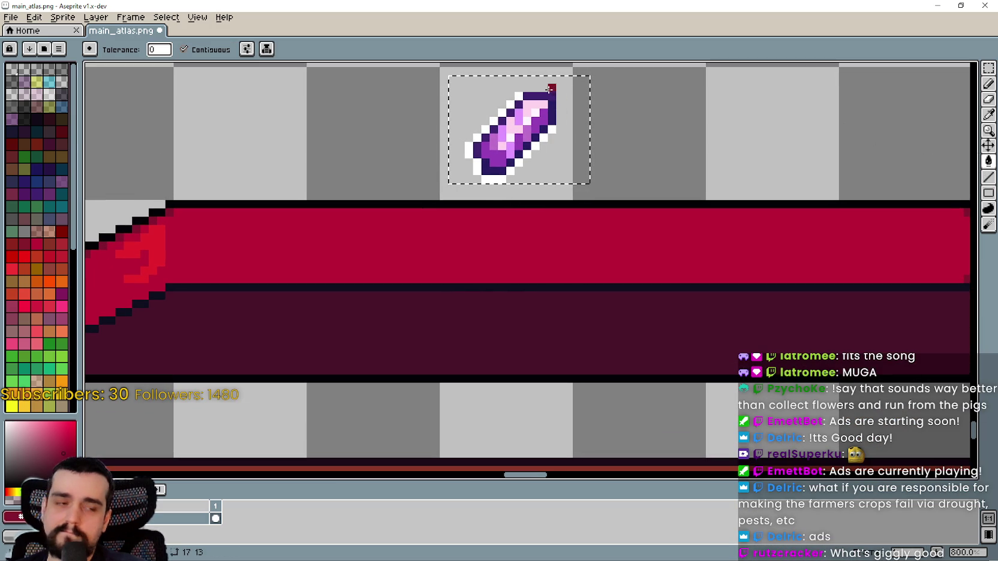
scroll(530, 90, "up", 2)
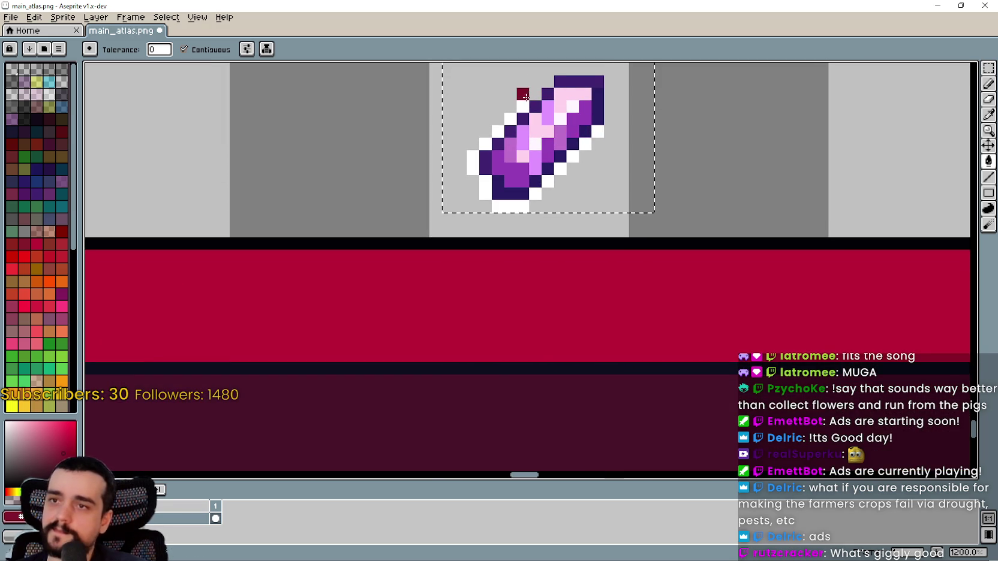
right_click(498, 131)
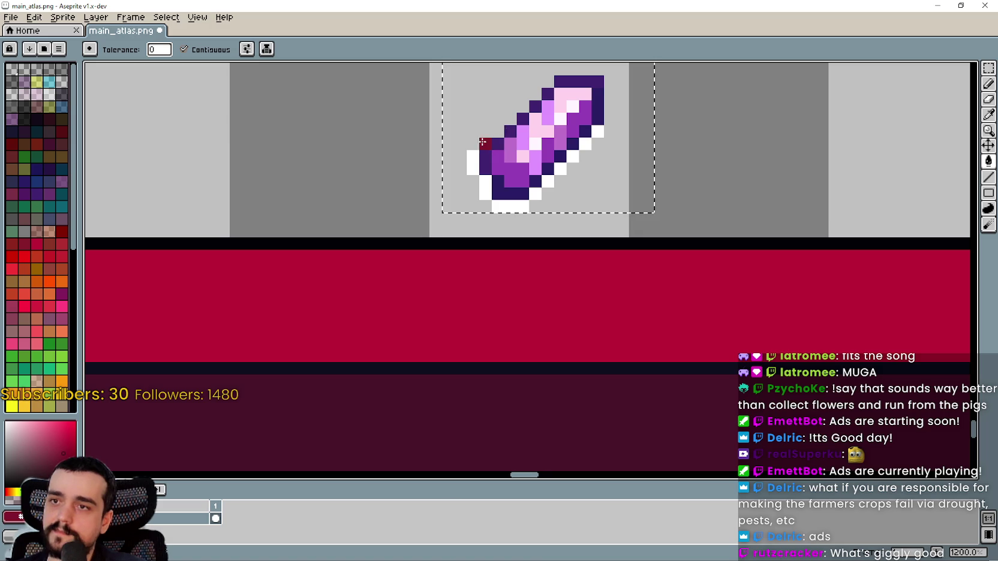
right_click(473, 169)
mouse_move(498, 203)
left_mouse_down()
mouse_move(537, 187)
mouse_move(598, 132)
left_mouse_up()
scroll(594, 135, "down", 4)
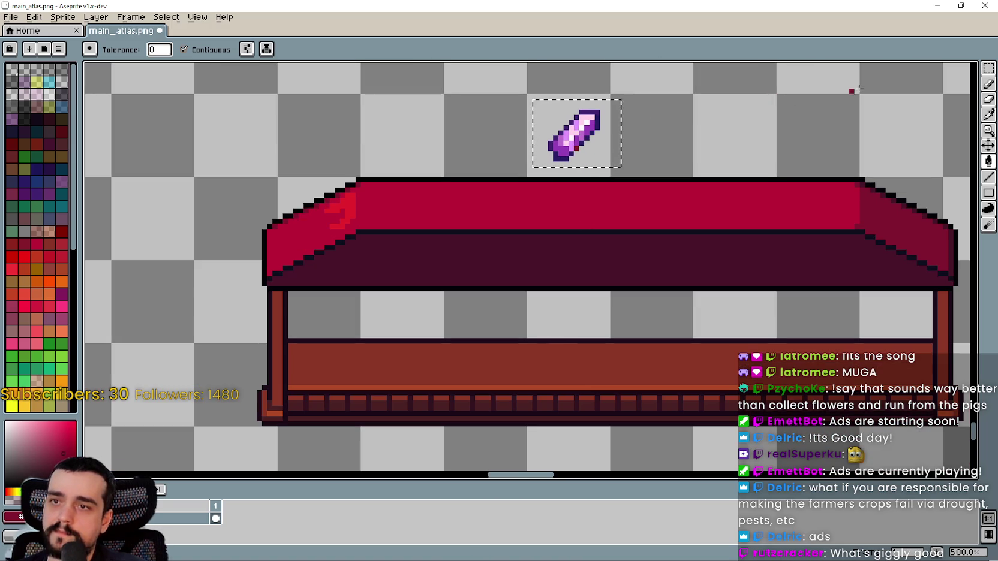
left_click(989, 68)
Move the crystal down onto the counter over the coin's old spot
left_click_drag(588, 146, 624, 240)
scroll(610, 246, "up", 2)
scroll(625, 238, "down", 4)
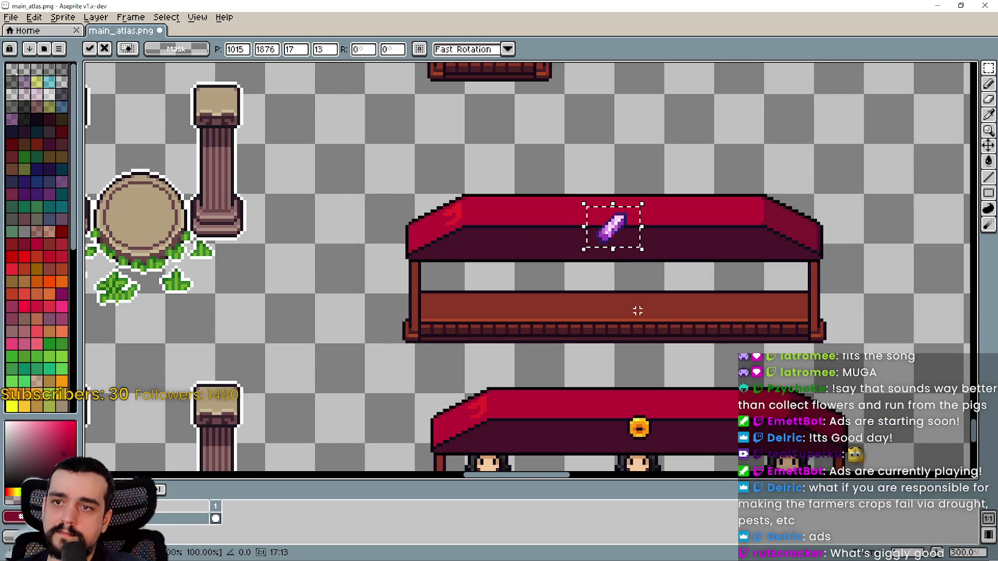
left_click_drag(637, 305, 529, 217)
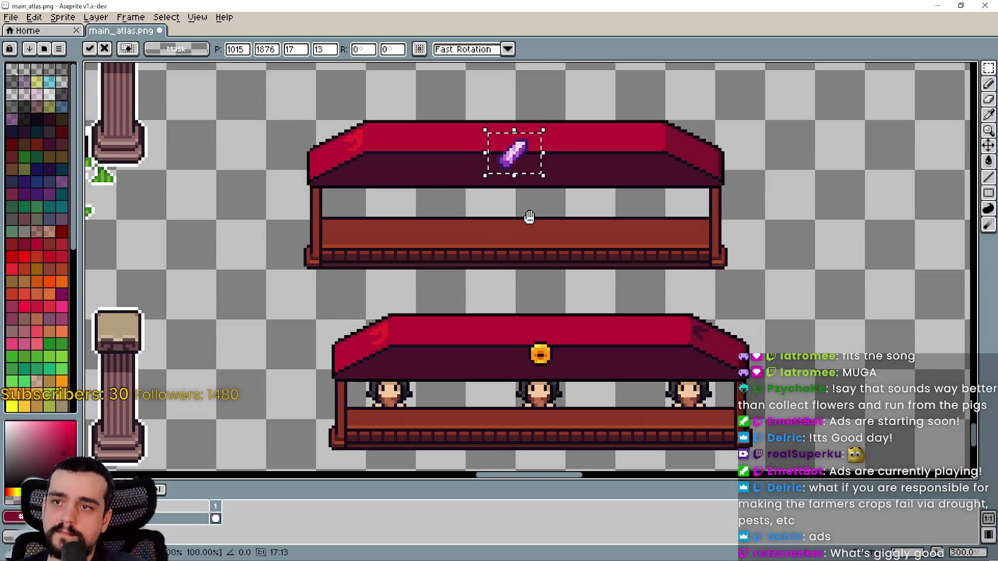
scroll(626, 298, "up", 4)
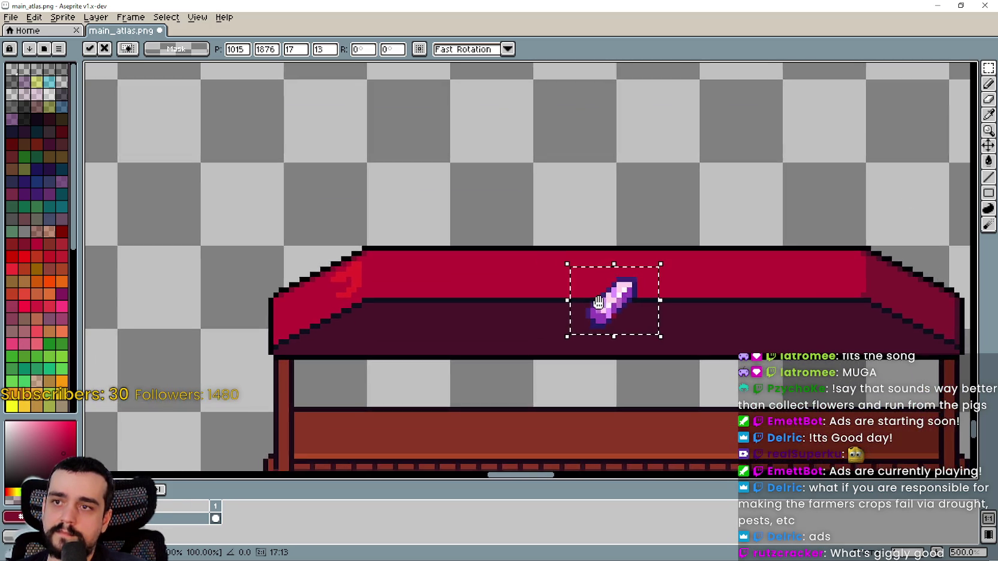
scroll(625, 298, "down", 4)
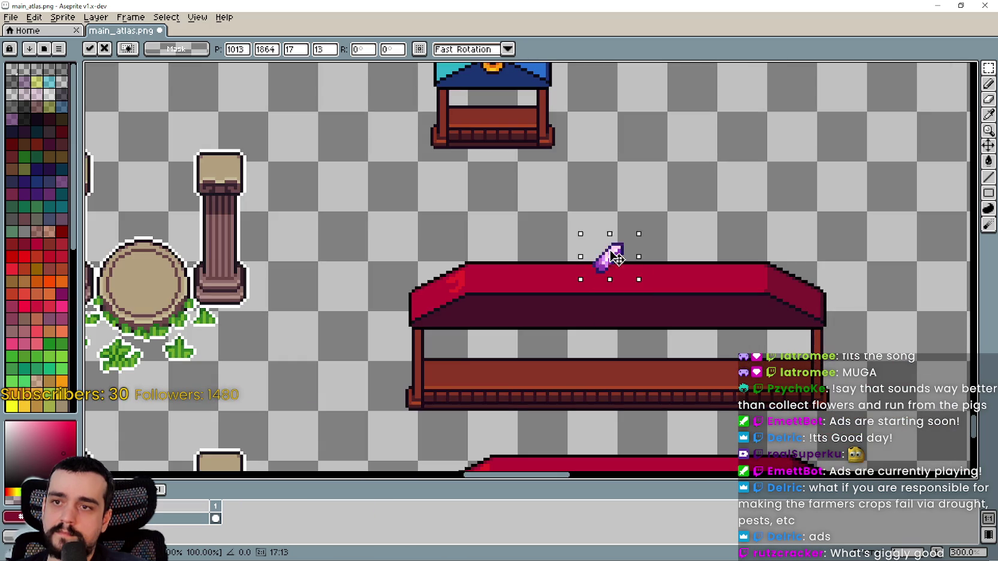
mouse_move(626, 297)
left_mouse_down()
mouse_move(599, 236)
mouse_move(627, 298)
left_mouse_up()
Move the crystal back up to the empty area above the stall
scroll(628, 297, "up", 6)
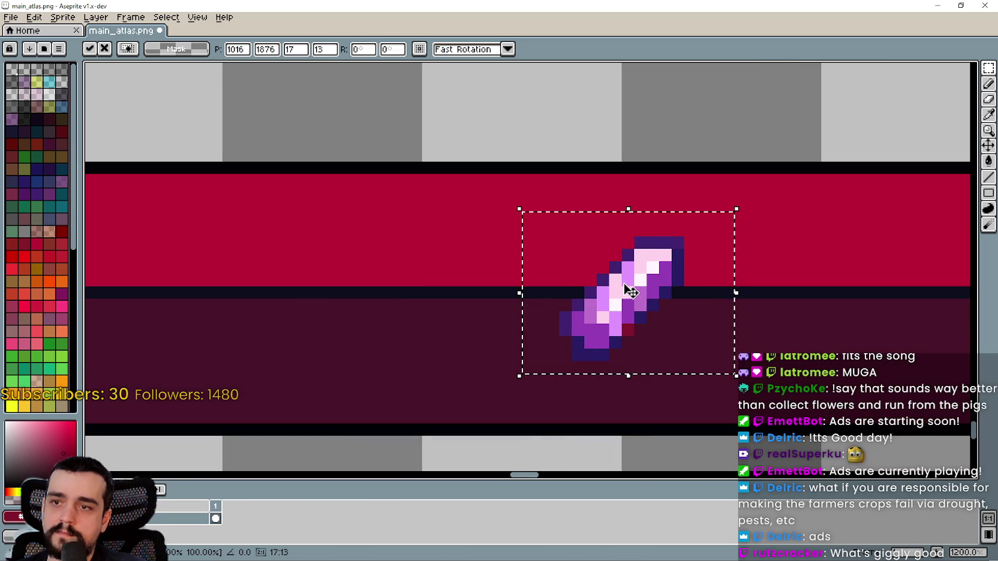
scroll(628, 294, "down", 3)
scroll(628, 294, "down", 1)
mouse_move(588, 228)
left_mouse_down()
mouse_move(520, 98)
mouse_move(570, 219)
mouse_move(585, 296)
left_mouse_up()
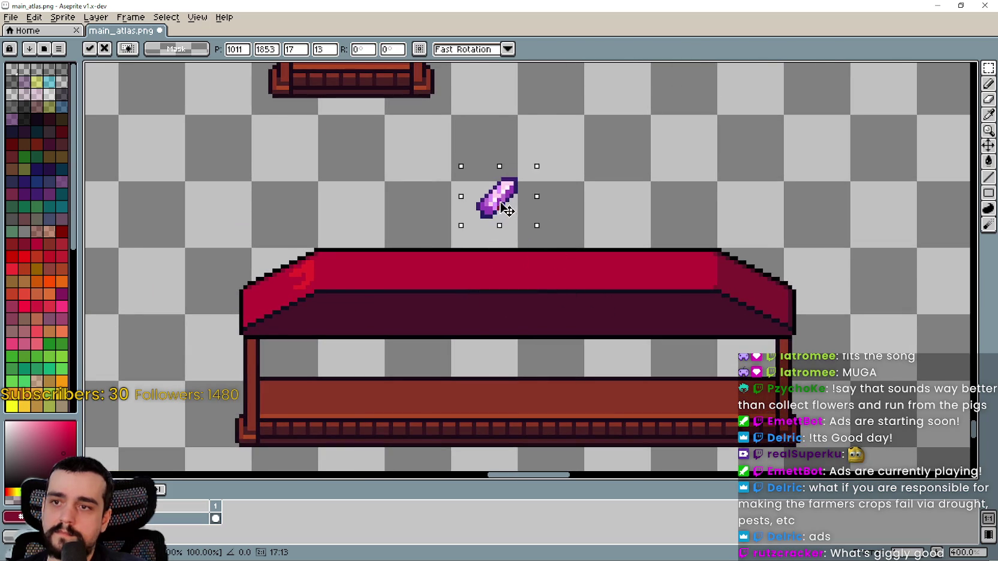